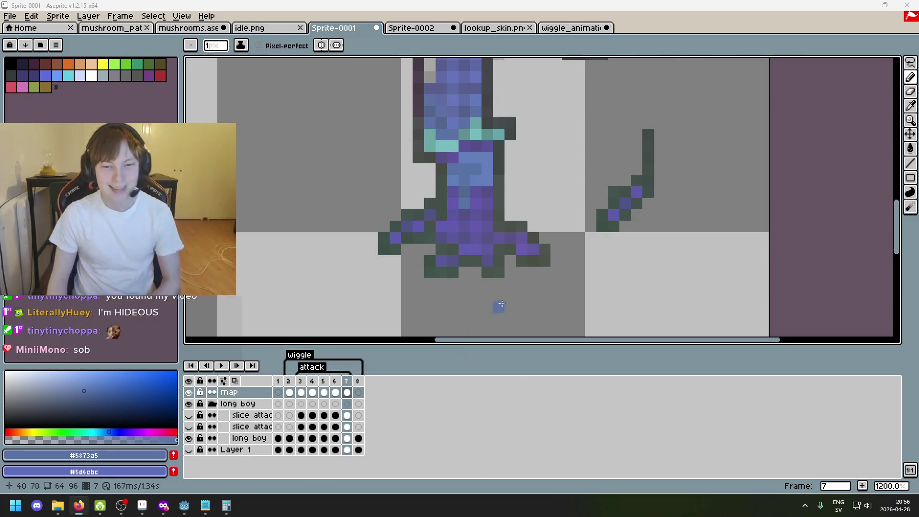
- Dab blue beside the creature, then erase the stray diagonal stroke on frame 7
{"action": "scroll", "coordinate": [488, 294], "scroll_direction": "up", "scroll_amount": 5}
{"action": "left_click", "coordinate": [608, 221]}
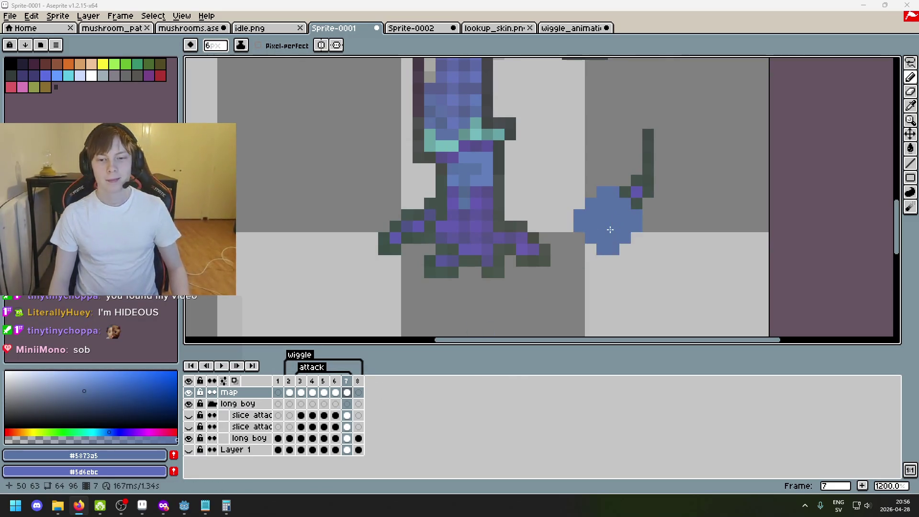
{"action": "scroll", "coordinate": [610, 230], "scroll_direction": "up", "scroll_amount": 2}
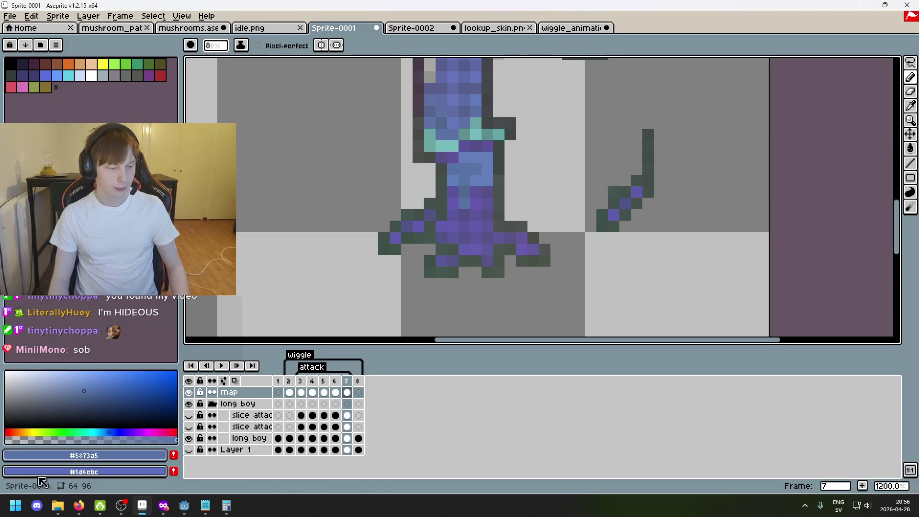
{"action": "key", "text": "e"}
{"action": "scroll", "coordinate": [636, 229], "scroll_direction": "up", "scroll_amount": 8}
{"action": "left_click", "coordinate": [660, 204]}
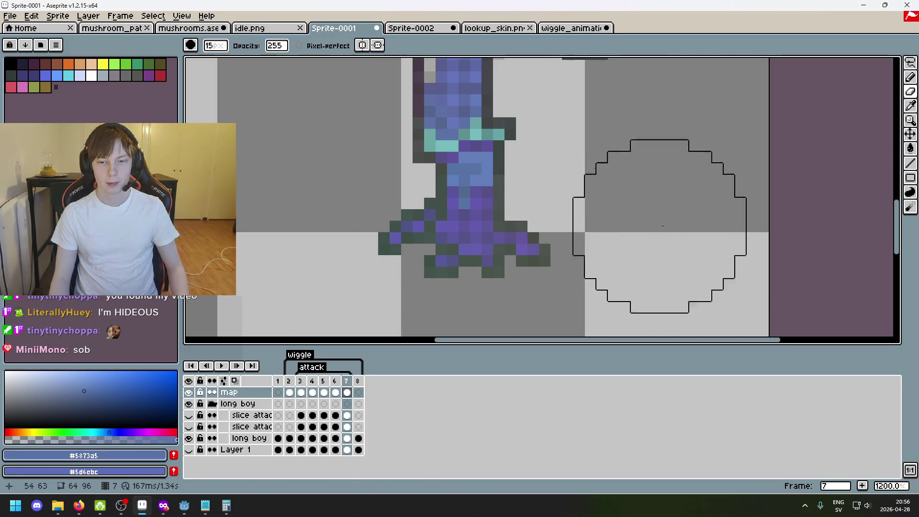
- Compare frames 7 and 8, return to frame 7, and preview the animation playing
{"action": "scroll", "coordinate": [623, 268], "scroll_direction": "down", "scroll_amount": 5}
{"action": "scroll", "coordinate": [616, 283], "scroll_direction": "up", "scroll_amount": 1}
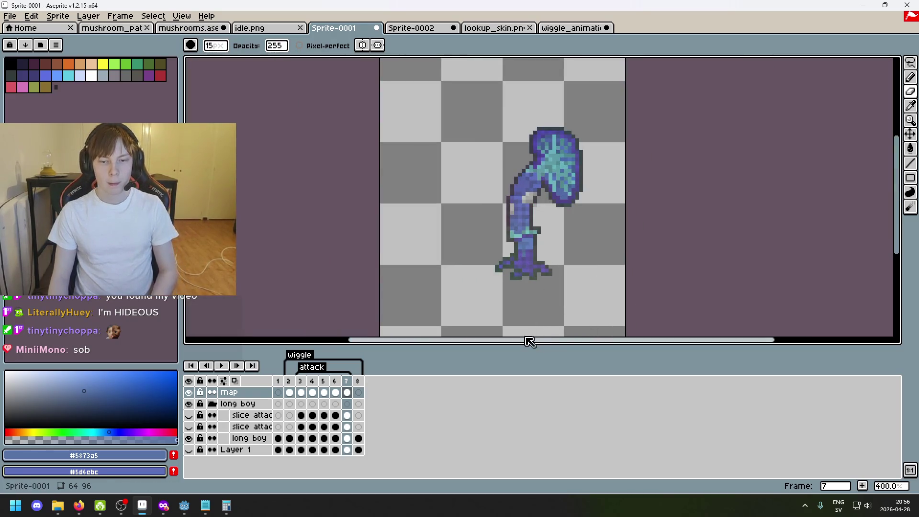
{"action": "scroll", "coordinate": [544, 266], "scroll_direction": "up", "scroll_amount": 3}
{"action": "key", "text": "period"}
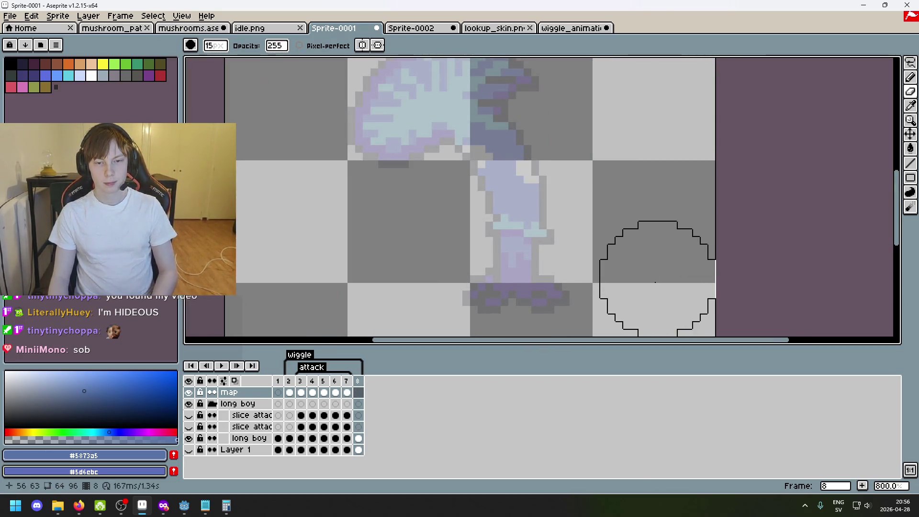
{"action": "scroll", "coordinate": [655, 282], "scroll_direction": "down", "scroll_amount": 2}
{"action": "key", "text": "comma"}
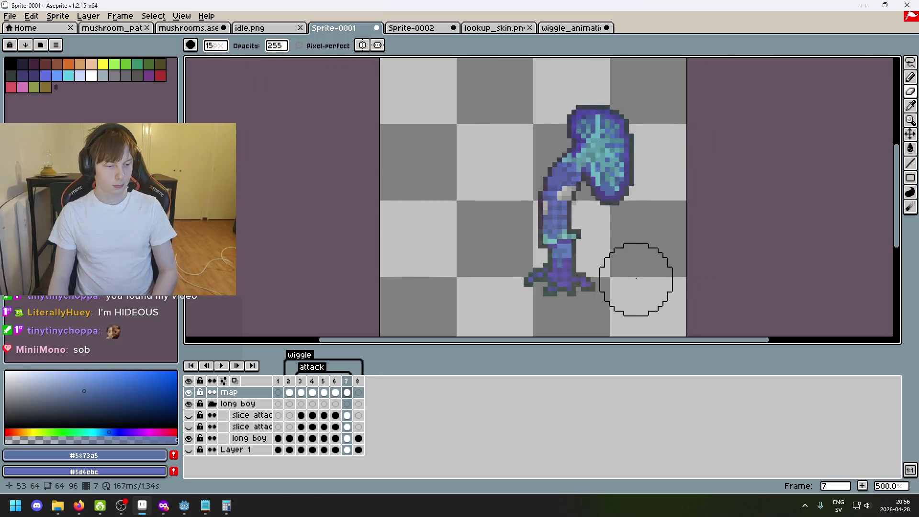
{"action": "key", "text": "period"}
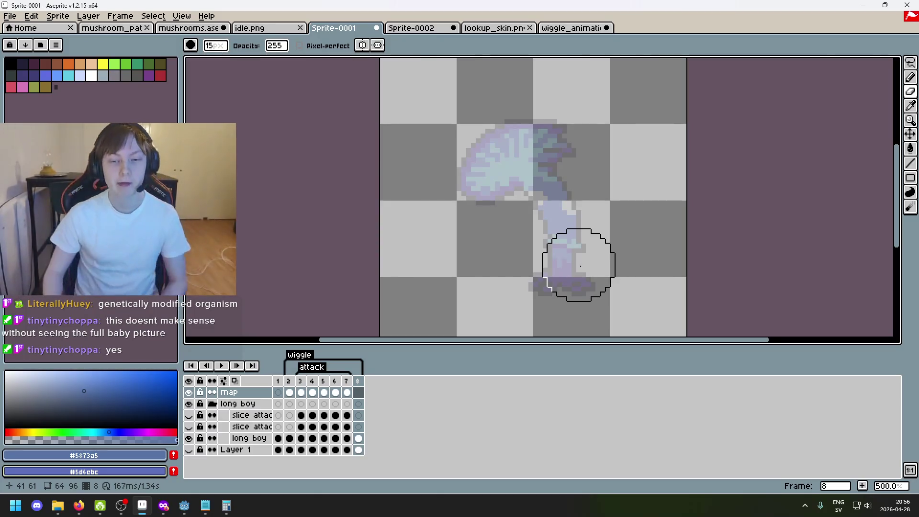
{"action": "left_click", "coordinate": [348, 390]}
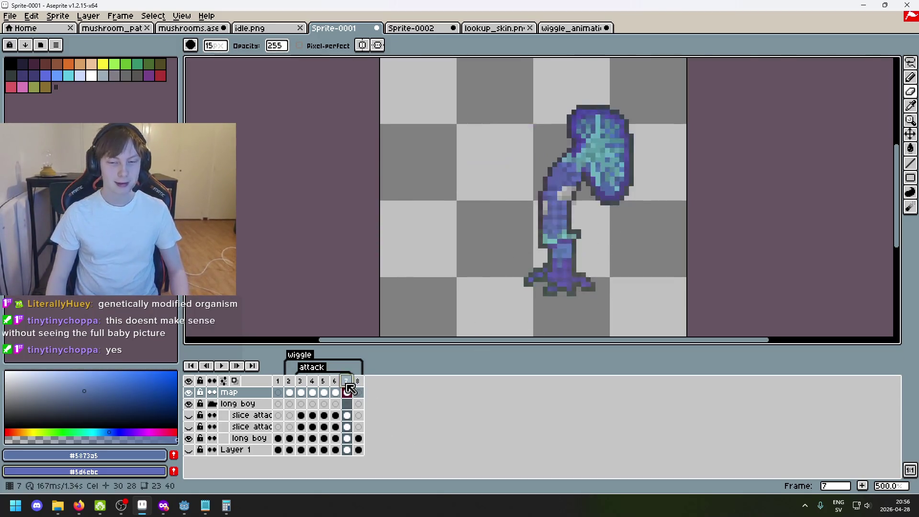
{"action": "key", "text": "Return"}
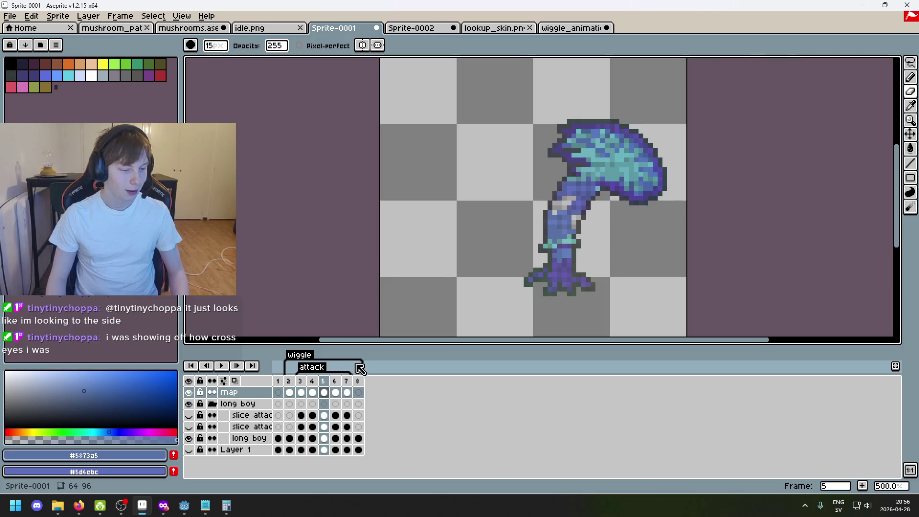
- On frame 5, freehand-select the whole bent mushroom
{"action": "left_click", "coordinate": [361, 381]}
{"action": "left_click", "coordinate": [323, 381]}
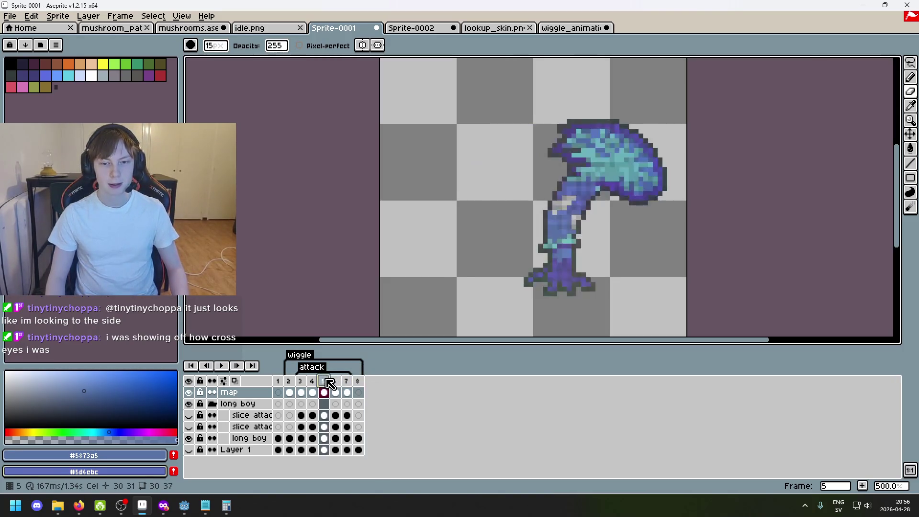
{"action": "left_click", "coordinate": [911, 63]}
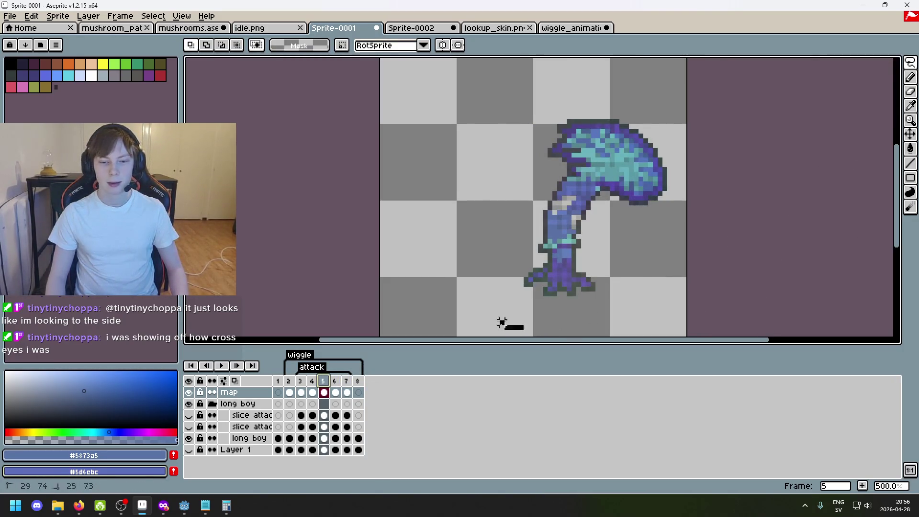
{"action": "mouse_move", "coordinate": [522, 327]}
{"action": "left_mouse_down"}
{"action": "mouse_move", "coordinate": [684, 115]}
{"action": "mouse_move", "coordinate": [565, 327]}
{"action": "mouse_move", "coordinate": [472, 325]}
{"action": "left_mouse_up"}
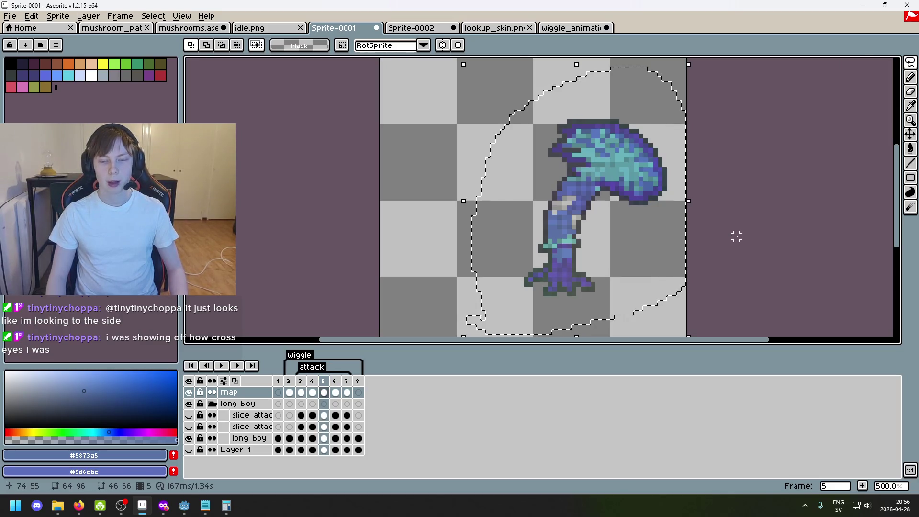
- Copy the mushroom and paste it into frame 8, moved up and to the left
{"action": "key", "text": "ctrl+d"}
{"action": "scroll", "coordinate": [667, 229], "scroll_direction": "down", "scroll_amount": 3}
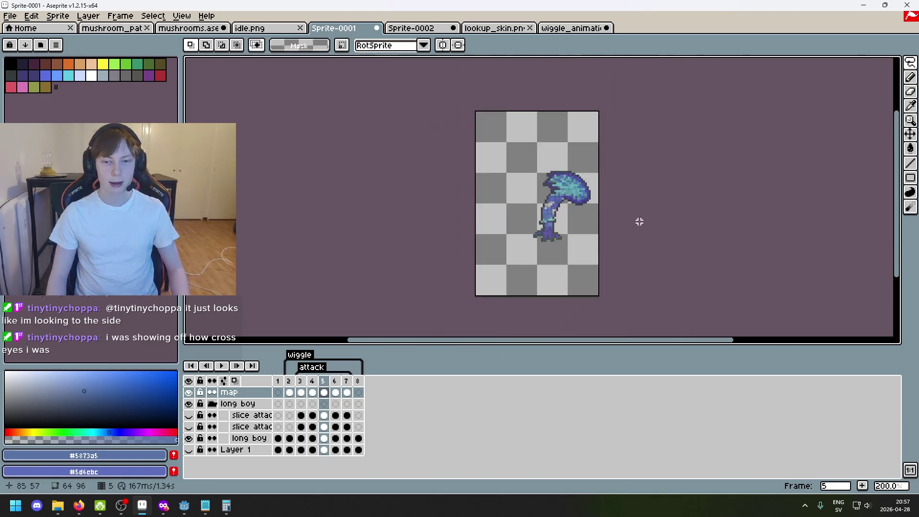
{"action": "scroll", "coordinate": [645, 223], "scroll_direction": "up", "scroll_amount": 1}
{"action": "key", "text": "Right"}
{"action": "key", "text": "Right"}
{"action": "key", "text": "Right"}
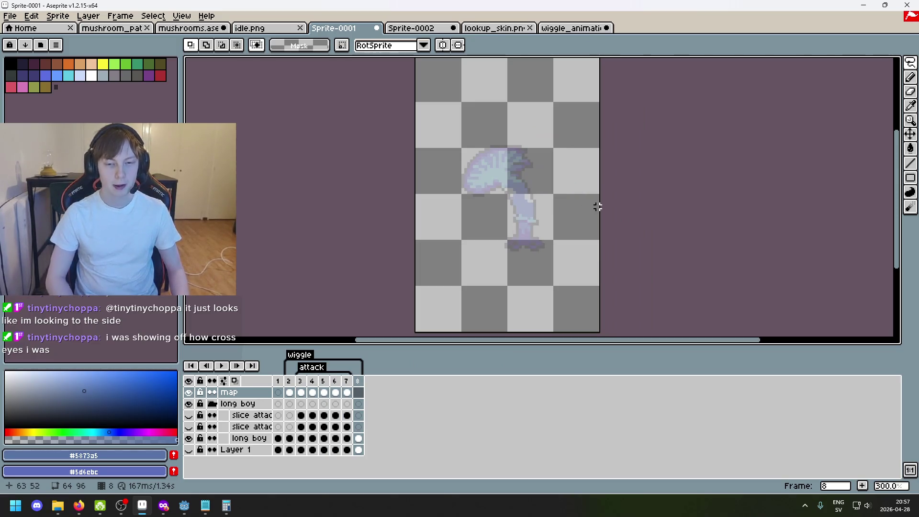
{"action": "key", "text": "ctrl+v"}
{"action": "left_click_drag", "start_coordinate": [598, 206], "coordinate": [524, 102]}
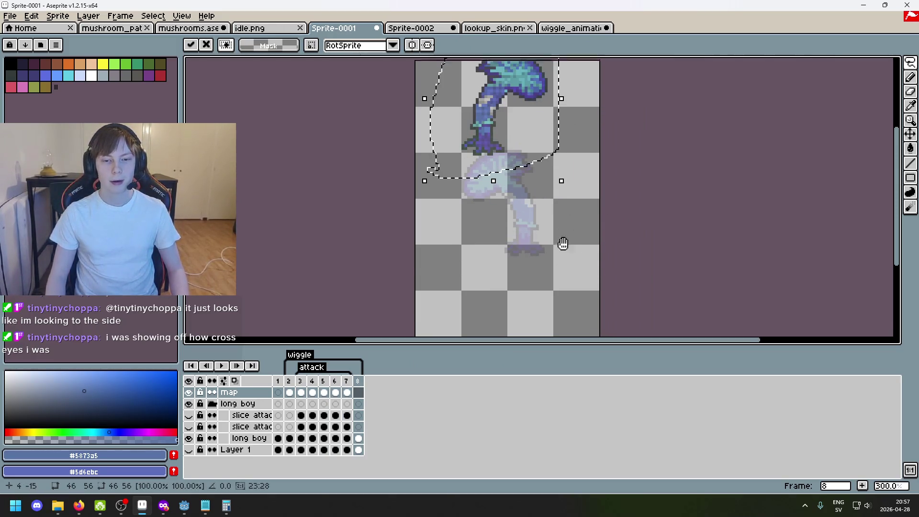
{"action": "scroll", "coordinate": [561, 234], "scroll_direction": "up", "scroll_amount": 2}
{"action": "key", "text": "Return"}
{"action": "scroll", "coordinate": [518, 240], "scroll_direction": "up", "scroll_amount": 2}
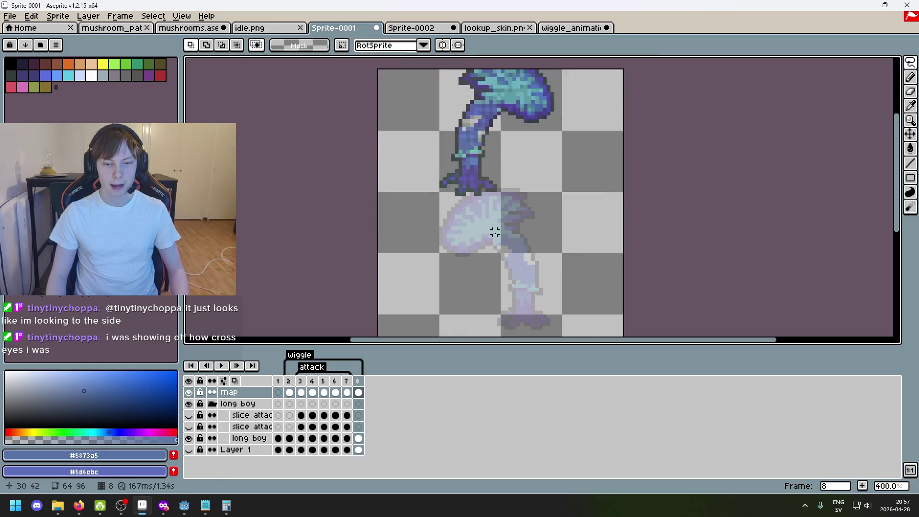
- Try moving the creature's feet to the right, then undo and redo it
{"action": "mouse_move", "coordinate": [451, 207]}
{"action": "left_mouse_down"}
{"action": "mouse_move", "coordinate": [426, 151]}
{"action": "mouse_move", "coordinate": [455, 142]}
{"action": "mouse_move", "coordinate": [510, 158]}
{"action": "mouse_move", "coordinate": [460, 209]}
{"action": "left_mouse_up"}
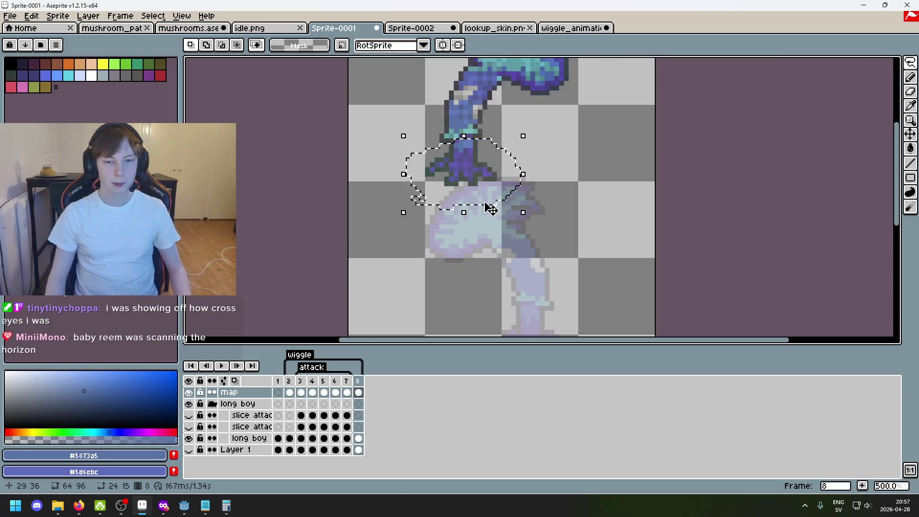
{"action": "left_click_drag", "start_coordinate": [489, 194], "coordinate": [620, 187]}
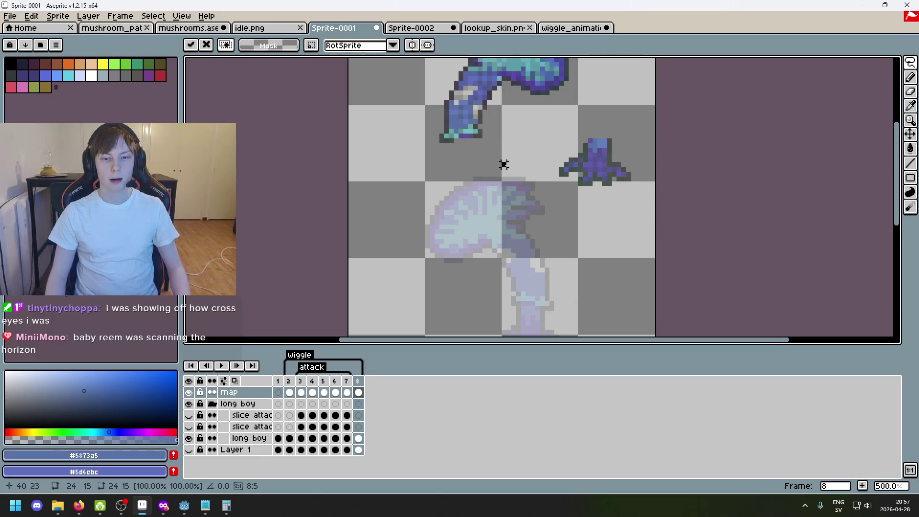
{"action": "scroll", "coordinate": [502, 164], "scroll_direction": "down", "scroll_amount": 1}
{"action": "key", "text": "ctrl+z"}
{"action": "key", "text": "ctrl+z"}
{"action": "key", "text": "ctrl+z"}
{"action": "key", "text": "ctrl+z"}
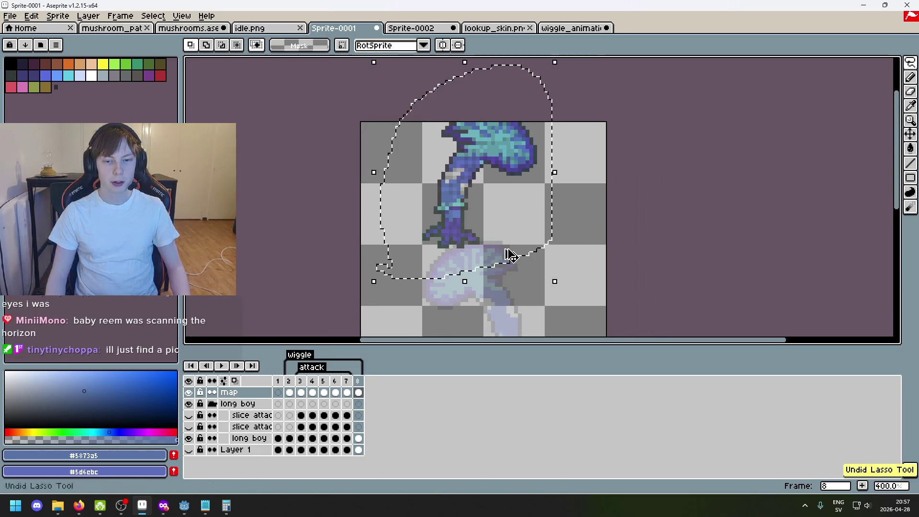
{"action": "key", "text": "ctrl+y"}
{"action": "key", "text": "ctrl+y"}
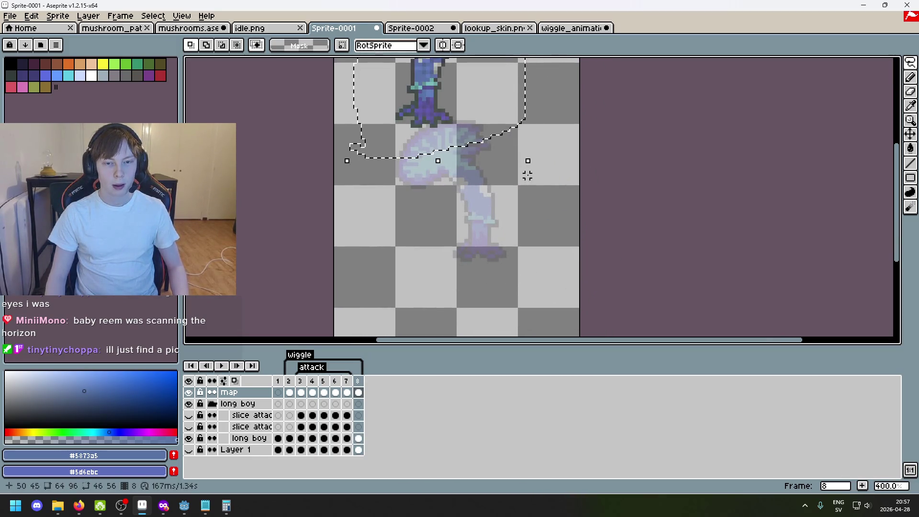
- Move the pasted mushroom down over the faded one, then clear it from frame 8
{"action": "left_click_drag", "start_coordinate": [528, 167], "coordinate": [528, 237]}
{"action": "key", "text": "Delete"}
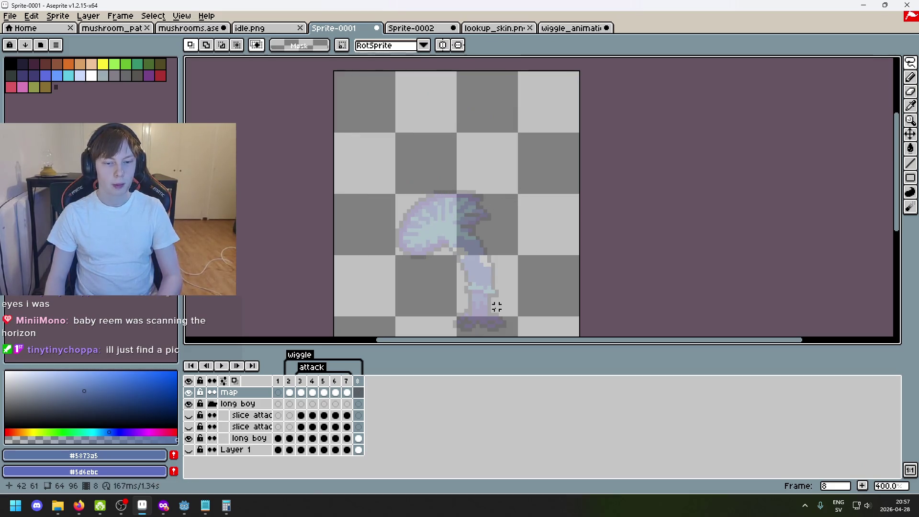
{"action": "key", "text": "ctrl+z"}
{"action": "left_click_drag", "start_coordinate": [460, 185], "coordinate": [461, 312]}
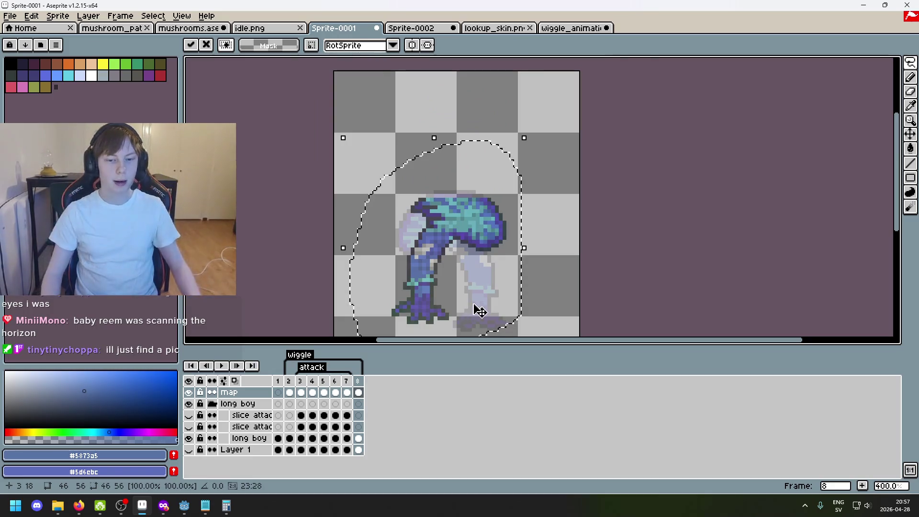
{"action": "key", "text": "Delete"}
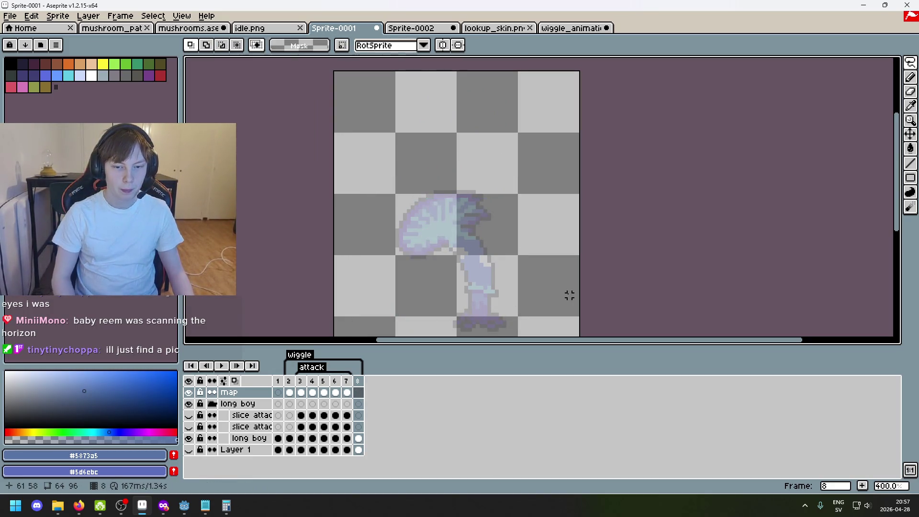
- Paste the coloured mushroom into frame 8 again and place it
{"action": "left_click_drag", "start_coordinate": [481, 261], "coordinate": [440, 206]}
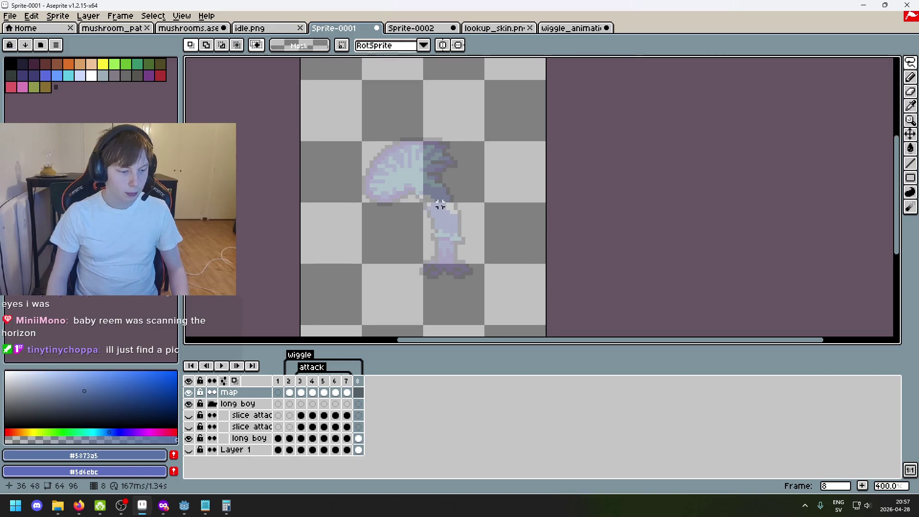
{"action": "key", "text": "Tab"}
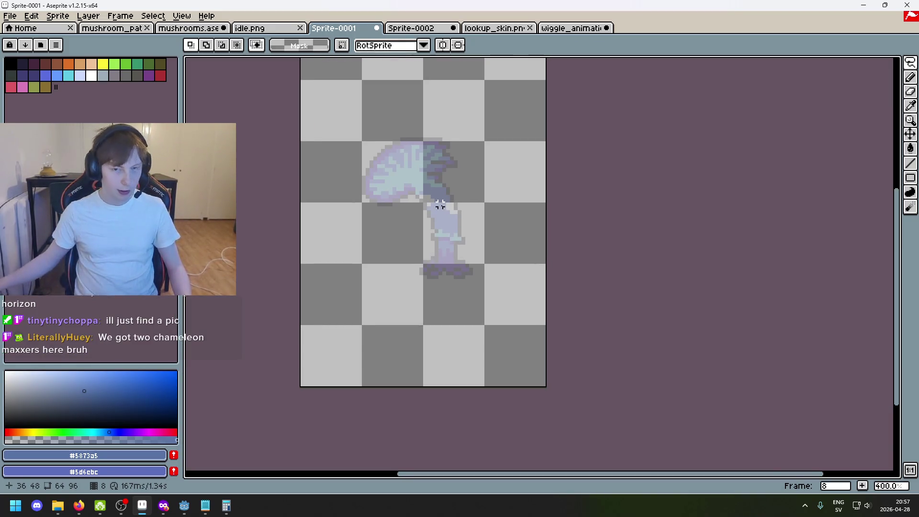
{"action": "key", "text": "Tab"}
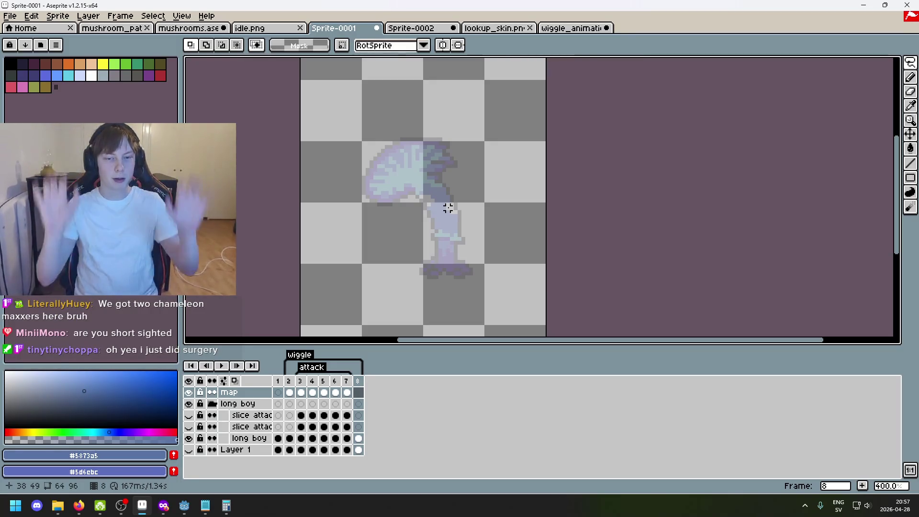
{"action": "scroll", "coordinate": [453, 192], "scroll_direction": "up", "scroll_amount": 1}
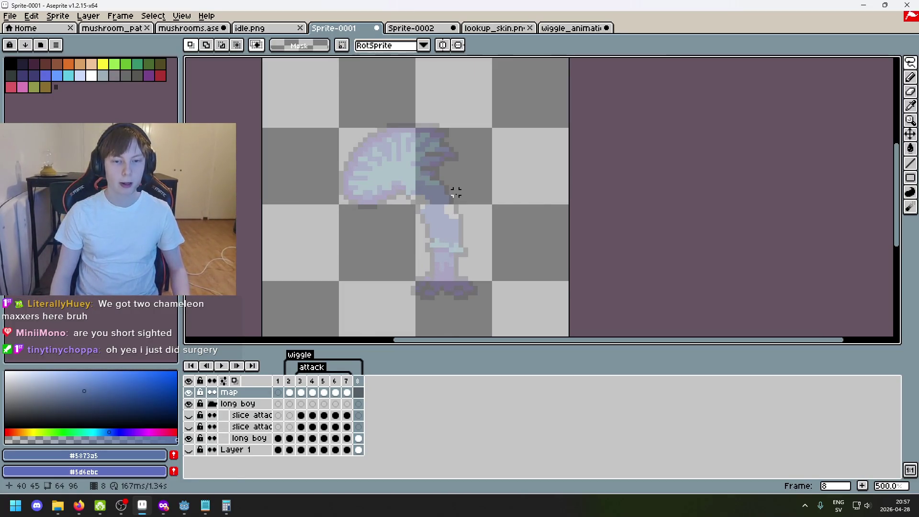
{"action": "key", "text": "ctrl+v"}
{"action": "key", "text": "Return"}
- Mirror the mushroom cap and upper stem horizontally and shift it to the right
{"action": "left_click_drag", "start_coordinate": [422, 210], "coordinate": [446, 263]}
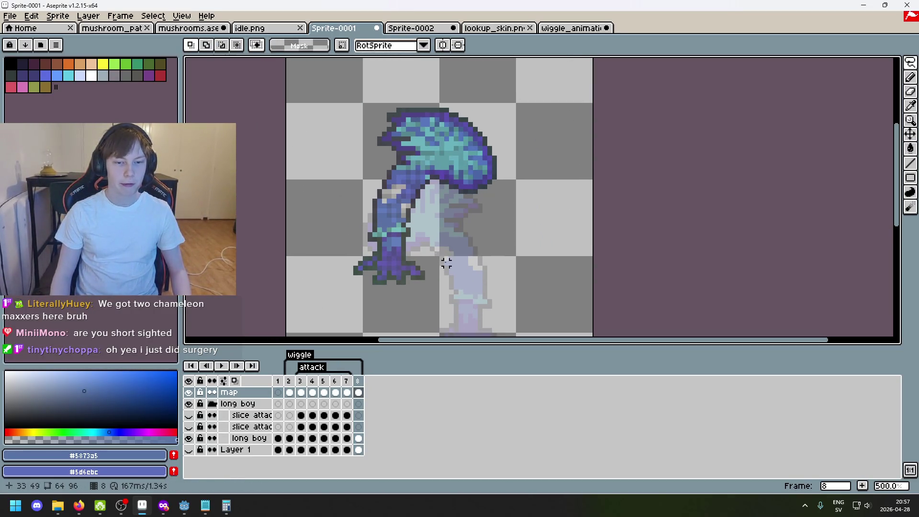
{"action": "scroll", "coordinate": [373, 247], "scroll_direction": "right", "scroll_amount": 1}
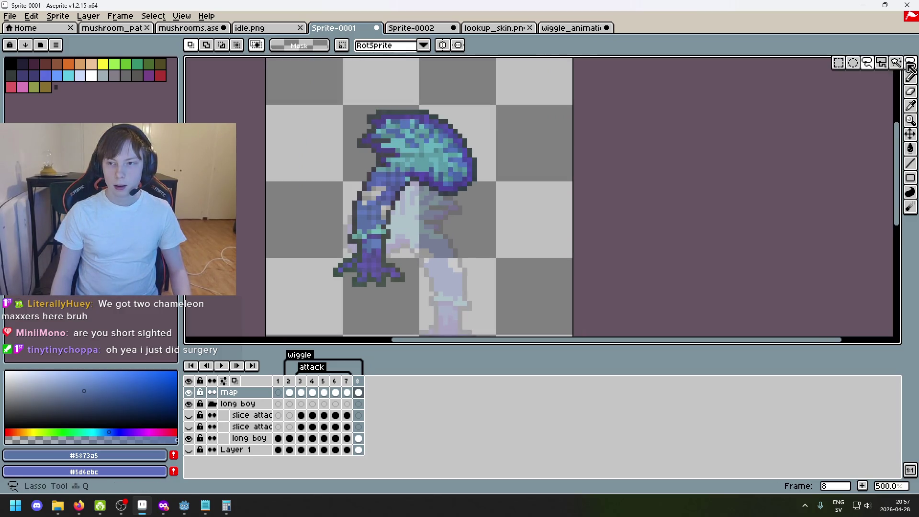
{"action": "scroll", "coordinate": [339, 242], "scroll_direction": "up", "scroll_amount": 1}
{"action": "left_click", "coordinate": [345, 242]}
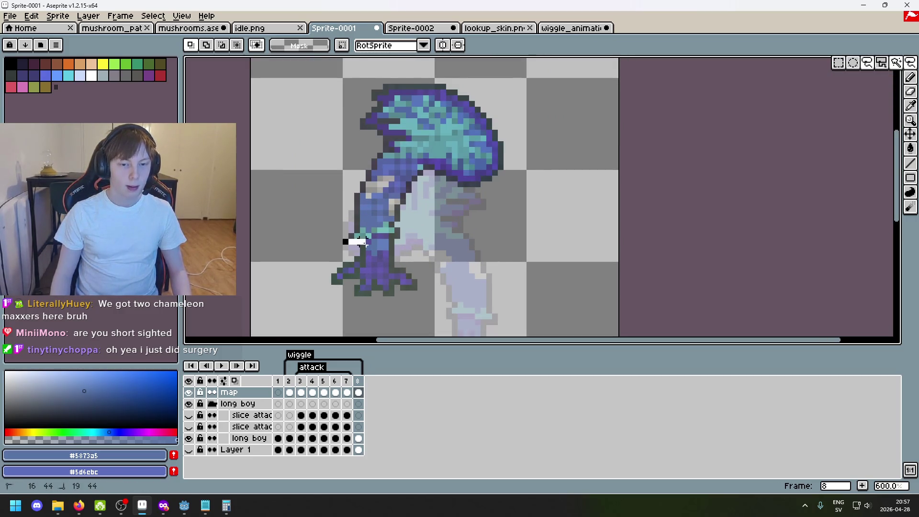
{"action": "mouse_move", "coordinate": [364, 242]}
{"action": "left_mouse_down"}
{"action": "mouse_move", "coordinate": [400, 238]}
{"action": "mouse_move", "coordinate": [503, 72]}
{"action": "mouse_move", "coordinate": [303, 201]}
{"action": "mouse_move", "coordinate": [344, 240]}
{"action": "left_mouse_up"}
{"action": "key", "text": "shift+h"}
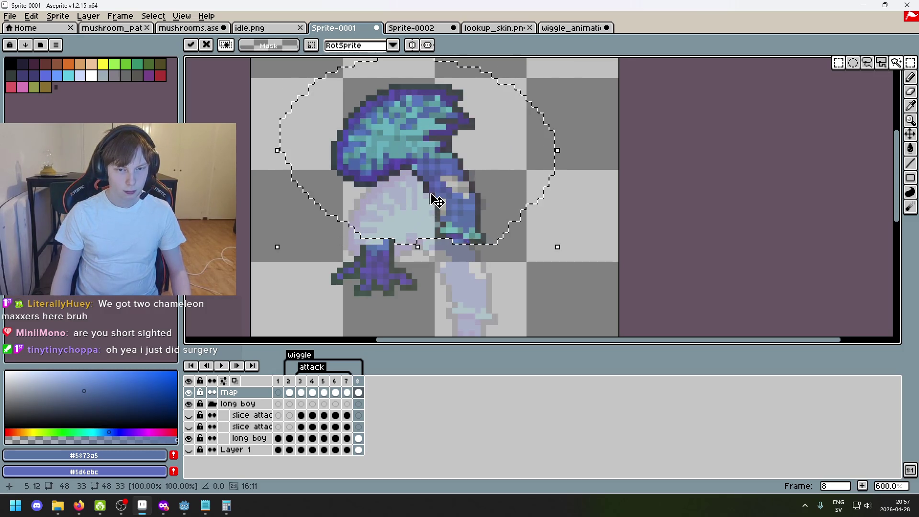
{"action": "left_click_drag", "start_coordinate": [437, 201], "coordinate": [466, 207]}
{"action": "left_click", "coordinate": [455, 299]}
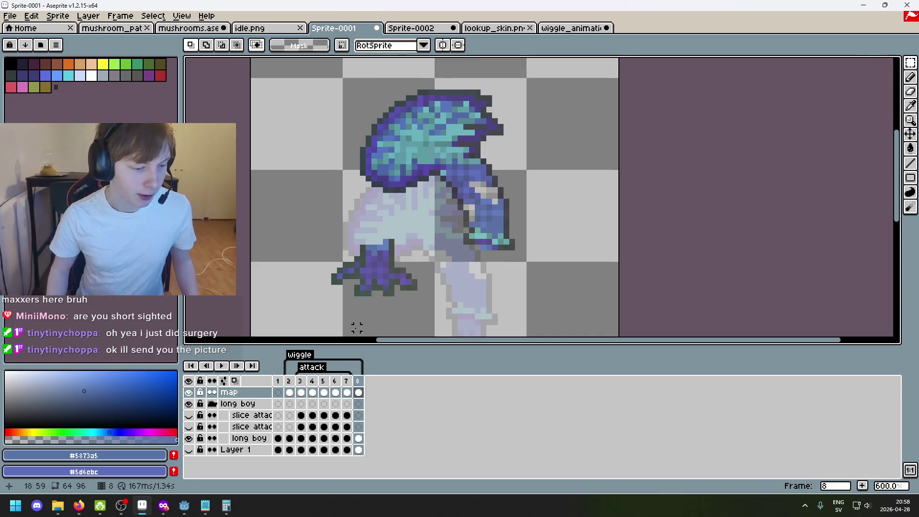
{"action": "key", "text": "alt+Tab"}
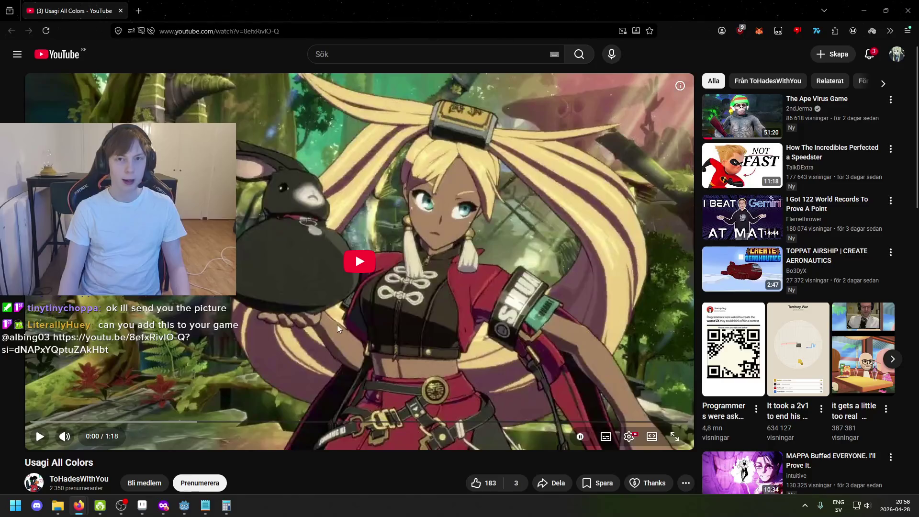
- Play the Usagi All Colors YouTube video, then close the browser
{"action": "left_click", "coordinate": [346, 283]}
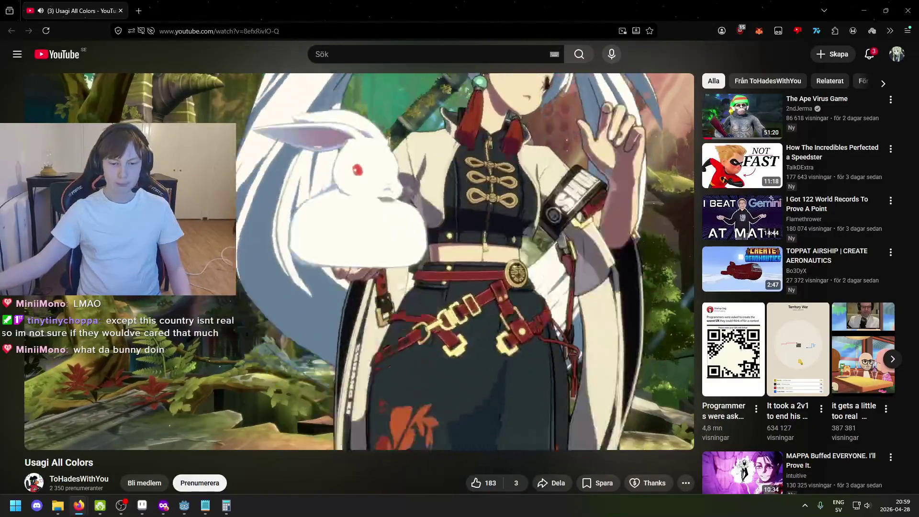
{"action": "mouse_move", "coordinate": [346, 265]}
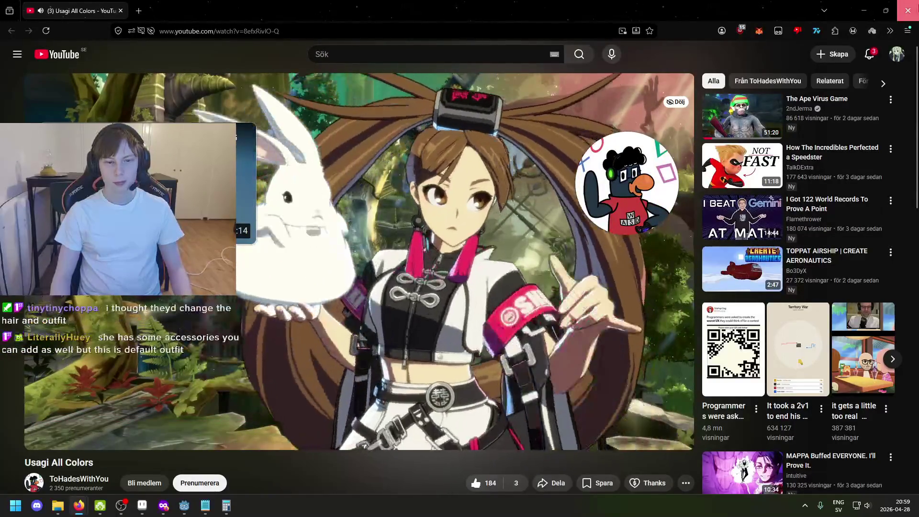
{"action": "left_click", "coordinate": [908, 11]}
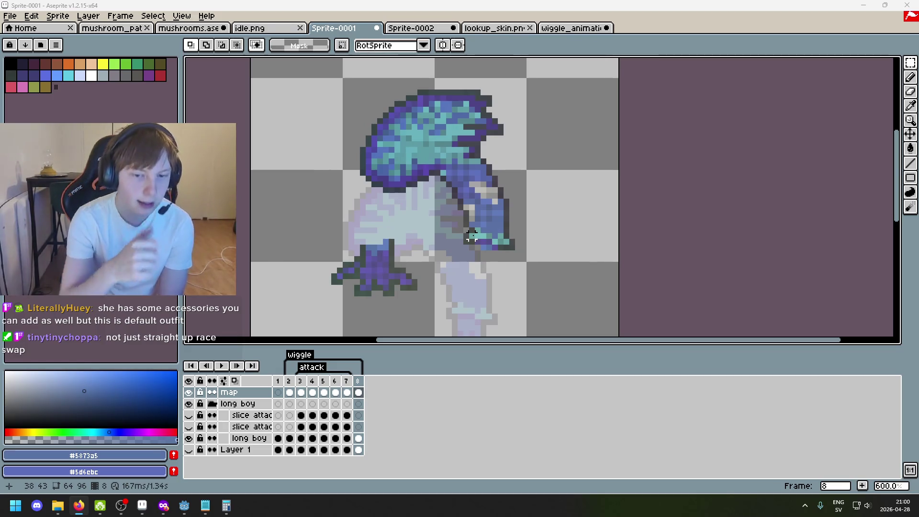
- Marquee-select the purple foot and move it lower
{"action": "mouse_move", "coordinate": [305, 271]}
{"action": "left_mouse_down"}
{"action": "mouse_move", "coordinate": [382, 312]}
{"action": "mouse_move", "coordinate": [431, 242]}
{"action": "left_mouse_up"}
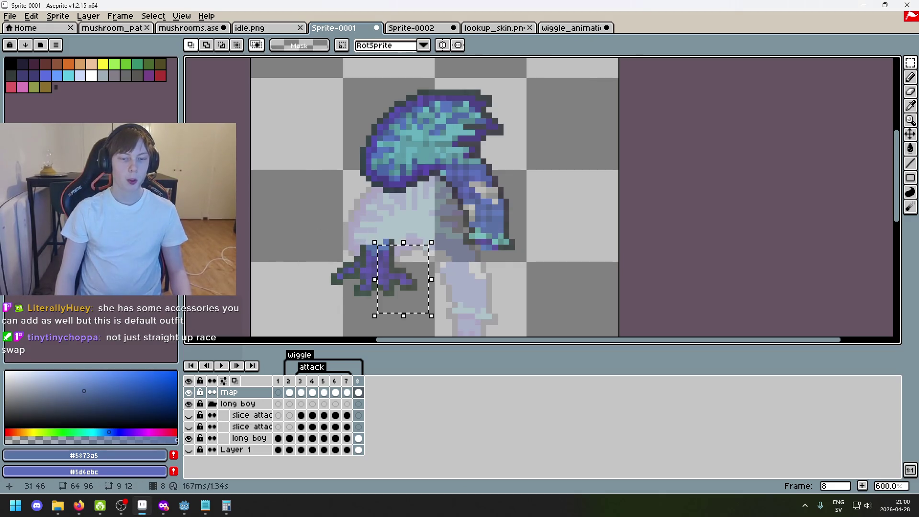
{"action": "left_click_drag", "start_coordinate": [303, 314], "coordinate": [427, 240]}
{"action": "scroll", "coordinate": [492, 176], "scroll_direction": "down", "scroll_amount": 2}
{"action": "mouse_move", "coordinate": [396, 202]}
{"action": "left_mouse_down"}
{"action": "mouse_move", "coordinate": [435, 260]}
{"action": "mouse_move", "coordinate": [414, 310]}
{"action": "left_mouse_up"}
{"action": "key", "text": "ctrl+d"}
{"action": "scroll", "coordinate": [514, 204], "scroll_direction": "up", "scroll_amount": 2}
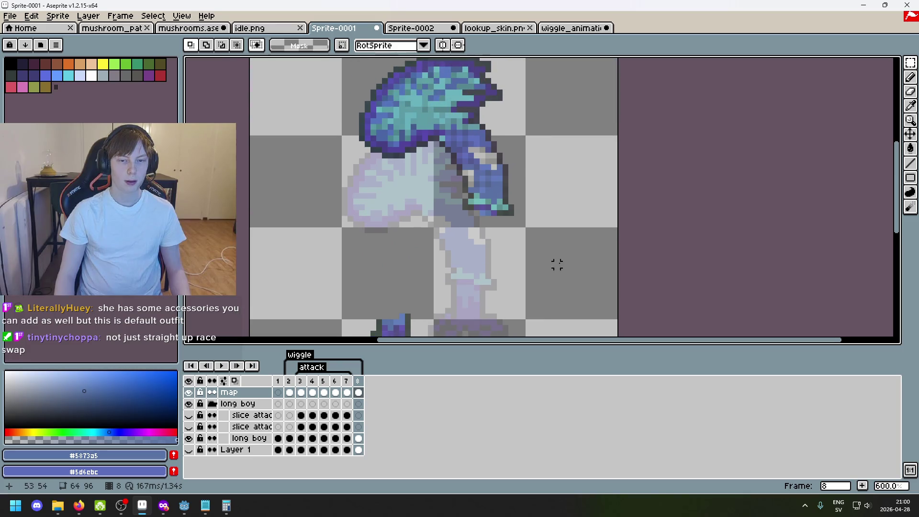
- Select the drooping cap, move it down a little, and commit it
{"action": "left_click_drag", "start_coordinate": [570, 263], "coordinate": [324, 68]}
{"action": "mouse_move", "coordinate": [513, 142]}
{"action": "left_mouse_down"}
{"action": "mouse_move", "coordinate": [525, 189]}
{"action": "mouse_move", "coordinate": [492, 207]}
{"action": "mouse_move", "coordinate": [511, 150]}
{"action": "mouse_move", "coordinate": [503, 153]}
{"action": "mouse_move", "coordinate": [501, 207]}
{"action": "mouse_move", "coordinate": [477, 234]}
{"action": "left_mouse_up"}
{"action": "key", "text": "Return"}
{"action": "left_click", "coordinate": [597, 196]}
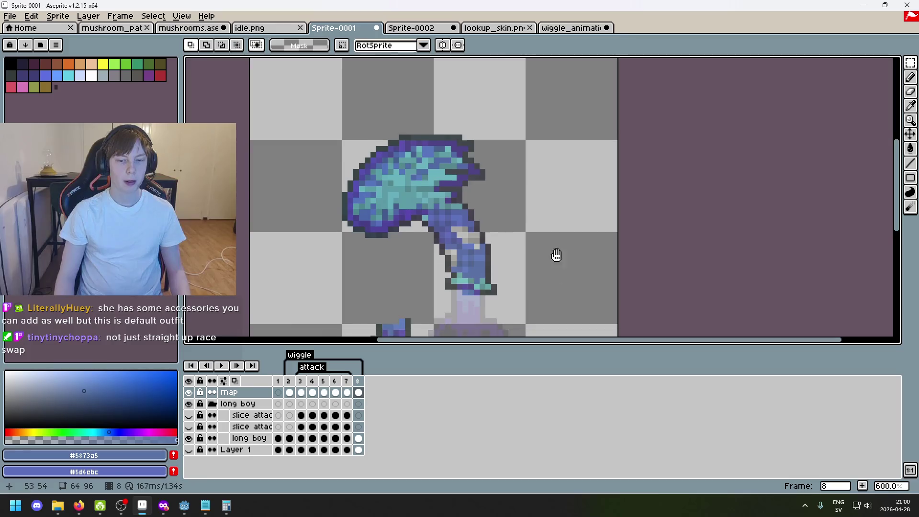
{"action": "scroll", "coordinate": [467, 244], "scroll_direction": "up", "scroll_amount": 3}
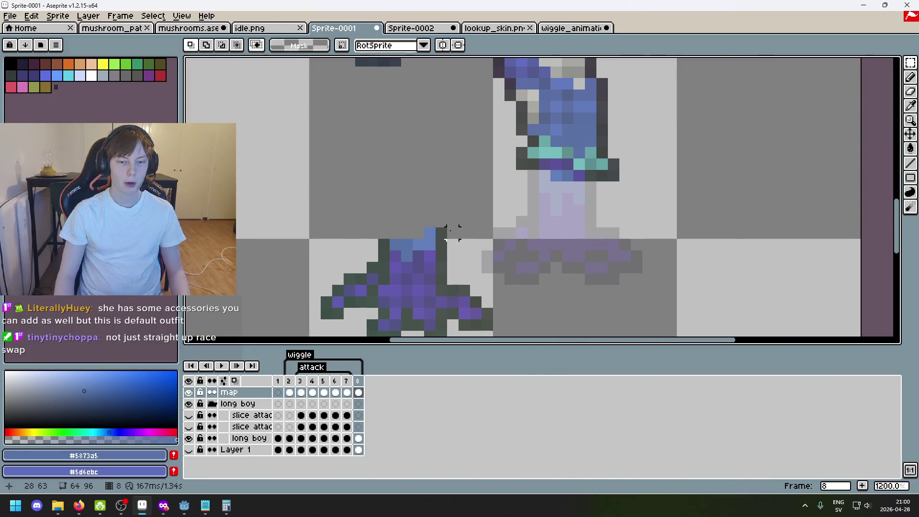
{"action": "scroll", "coordinate": [452, 234], "scroll_direction": "down", "scroll_amount": 2}
{"action": "scroll", "coordinate": [492, 225], "scroll_direction": "up", "scroll_amount": 2}
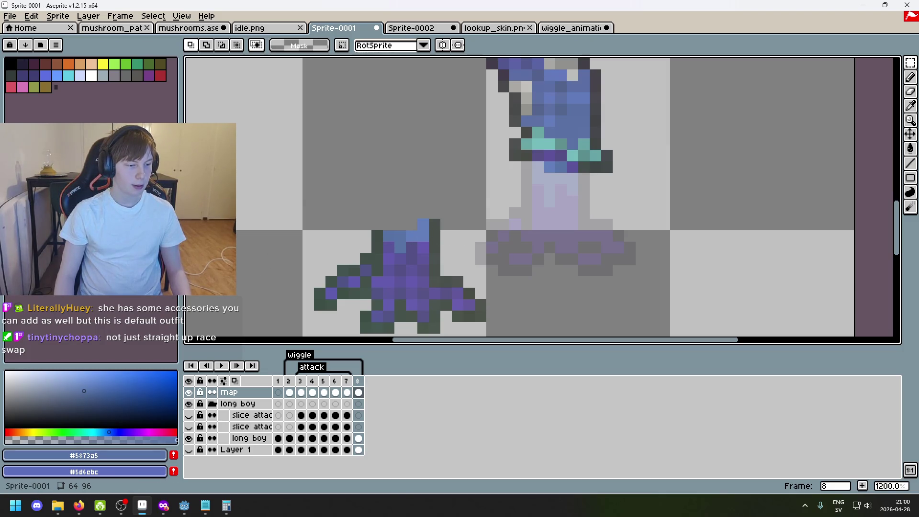
{"action": "scroll", "coordinate": [414, 217], "scroll_direction": "down", "scroll_amount": 2}
{"action": "scroll", "coordinate": [412, 213], "scroll_direction": "up", "scroll_amount": 3}
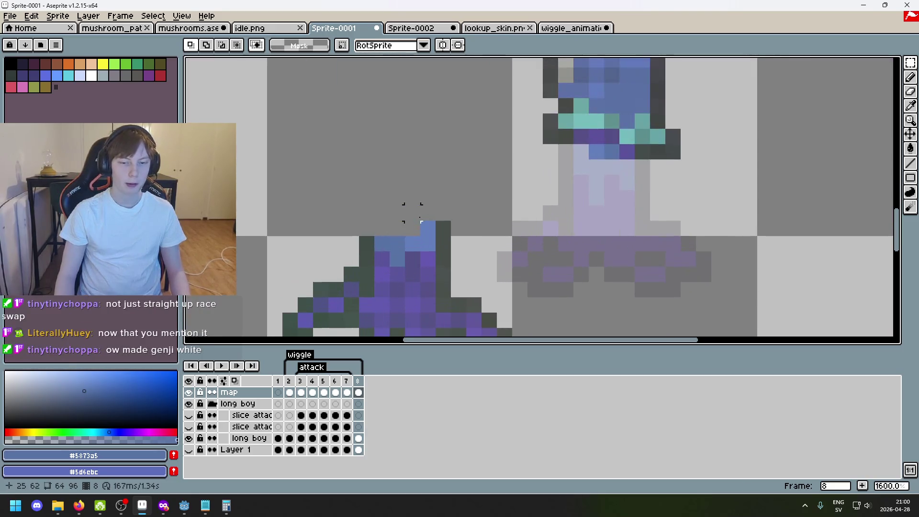
- Move a single blue pixel onto the pale stem and add another blue stem pixel
{"action": "mouse_move", "coordinate": [397, 256]}
{"action": "left_mouse_down"}
{"action": "mouse_move", "coordinate": [575, 191]}
{"action": "mouse_move", "coordinate": [596, 194]}
{"action": "left_mouse_up"}
{"action": "left_click", "coordinate": [382, 244]}
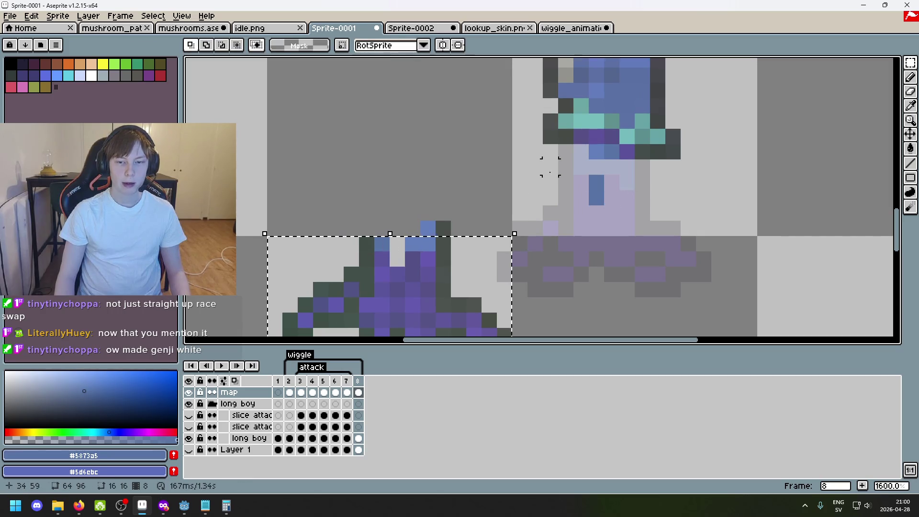
{"action": "left_click", "coordinate": [382, 244]}
{"action": "left_click_drag", "start_coordinate": [382, 245], "coordinate": [577, 175]}
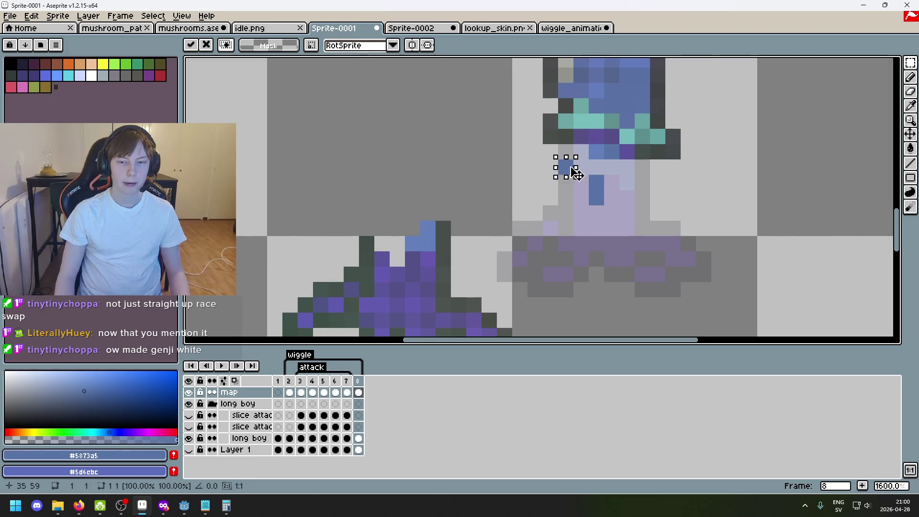
{"action": "key", "text": "b"}
{"action": "left_click", "coordinate": [583, 150]}
{"action": "key", "text": "v"}
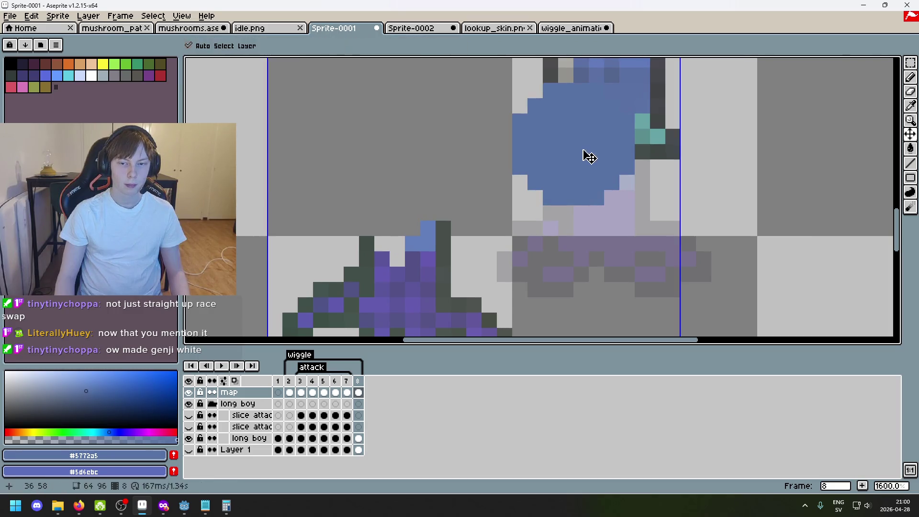
{"action": "key", "text": "ctrl+z"}
{"action": "key", "text": "b"}
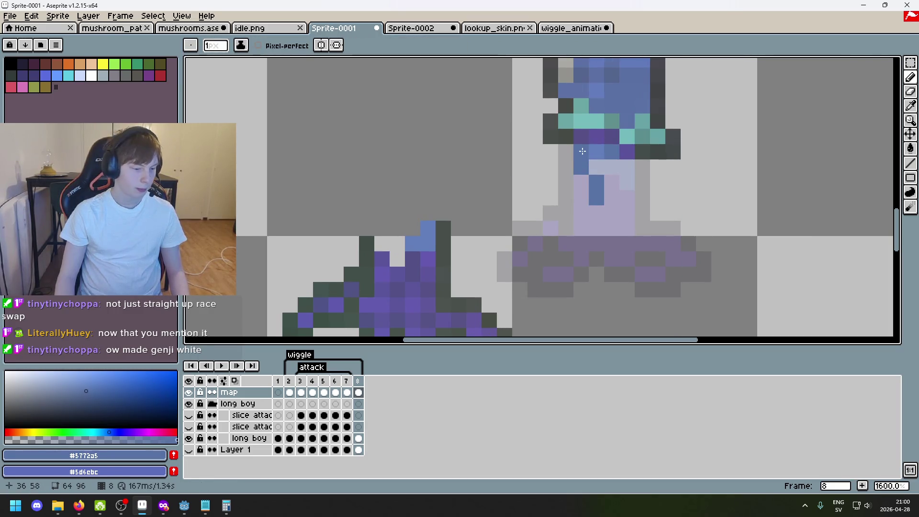
{"action": "left_click", "coordinate": [559, 171]}
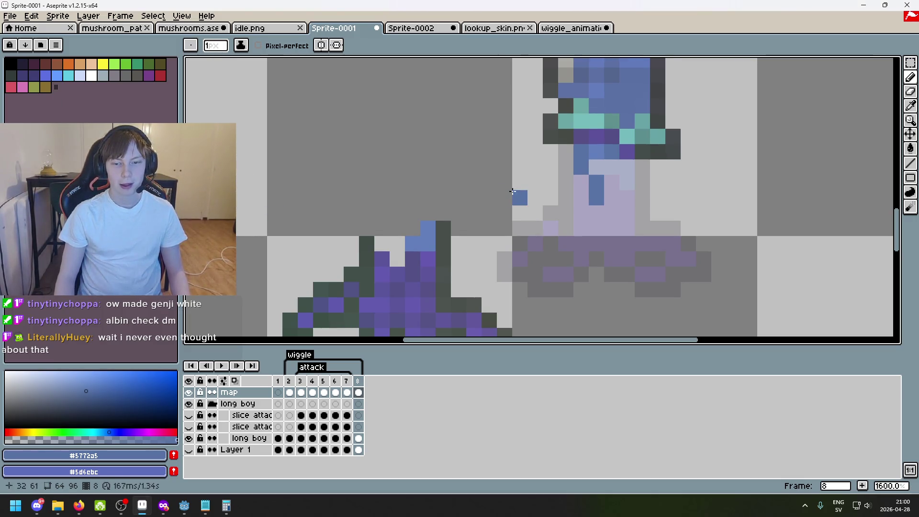
- Undo the last pixel stroke on the stem
{"action": "scroll", "coordinate": [448, 232], "scroll_direction": "down", "scroll_amount": 3}
{"action": "scroll", "coordinate": [559, 222], "scroll_direction": "up", "scroll_amount": 4}
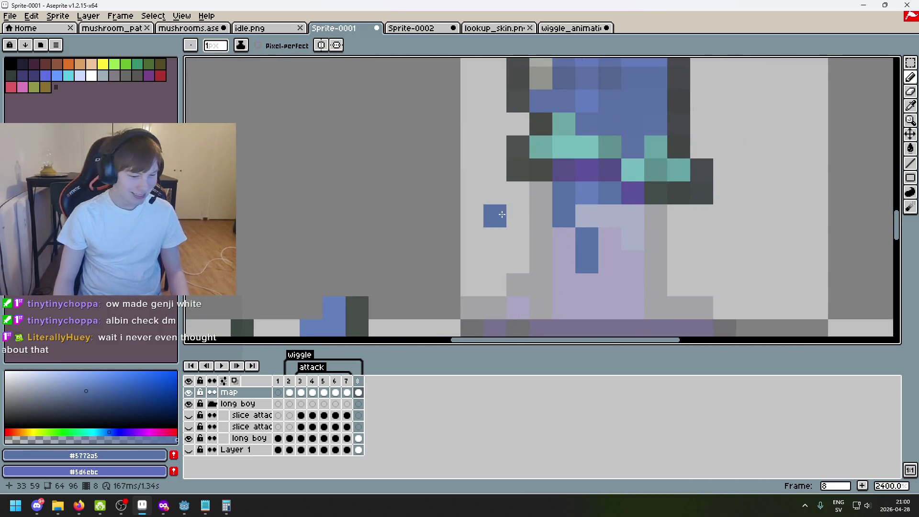
{"action": "scroll", "coordinate": [502, 205], "scroll_direction": "down", "scroll_amount": 1}
{"action": "scroll", "coordinate": [501, 164], "scroll_direction": "up", "scroll_amount": 1}
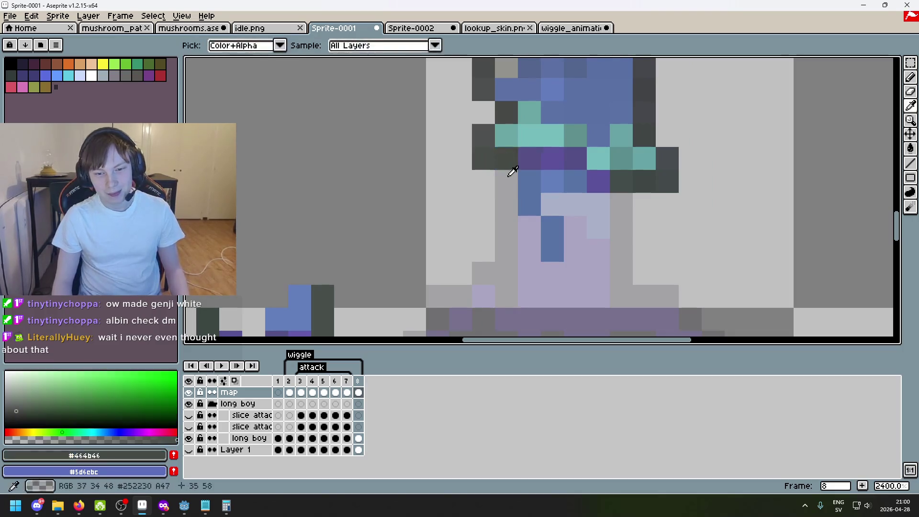
{"action": "scroll", "coordinate": [503, 184], "scroll_direction": "down", "scroll_amount": 2}
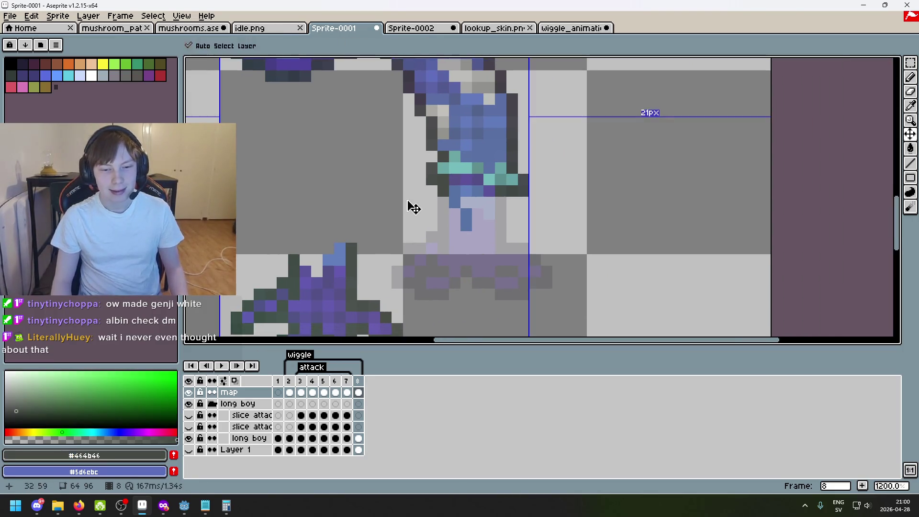
{"action": "key", "text": "ctrl+z"}
{"action": "scroll", "coordinate": [431, 206], "scroll_direction": "up", "scroll_amount": 5}
{"action": "scroll", "coordinate": [422, 235], "scroll_direction": "down", "scroll_amount": 4}
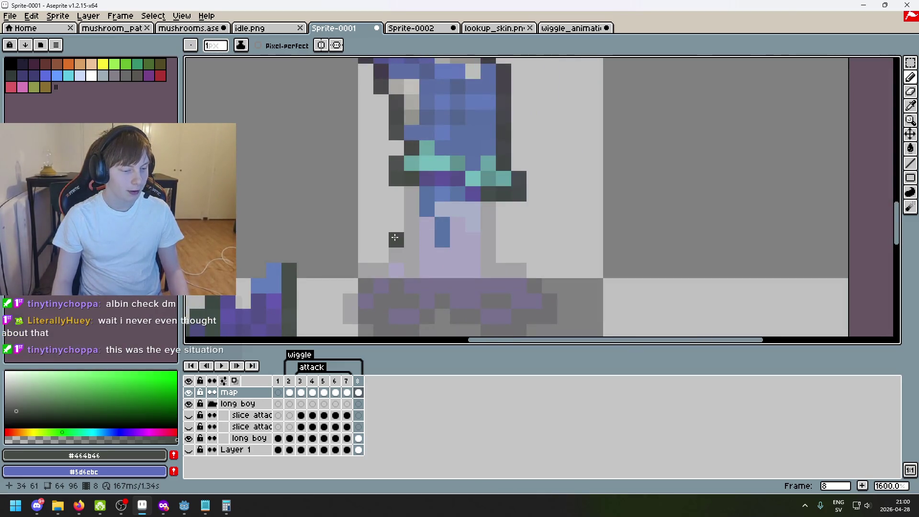
{"action": "scroll", "coordinate": [394, 242], "scroll_direction": "down", "scroll_amount": 1}
{"action": "scroll", "coordinate": [392, 256], "scroll_direction": "up", "scroll_amount": 1}
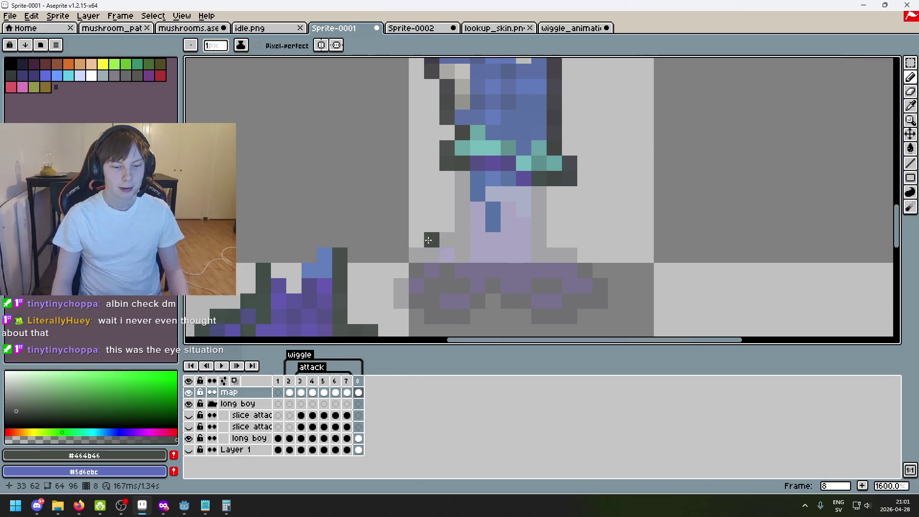
{"action": "scroll", "coordinate": [344, 242], "scroll_direction": "up", "scroll_amount": 2}
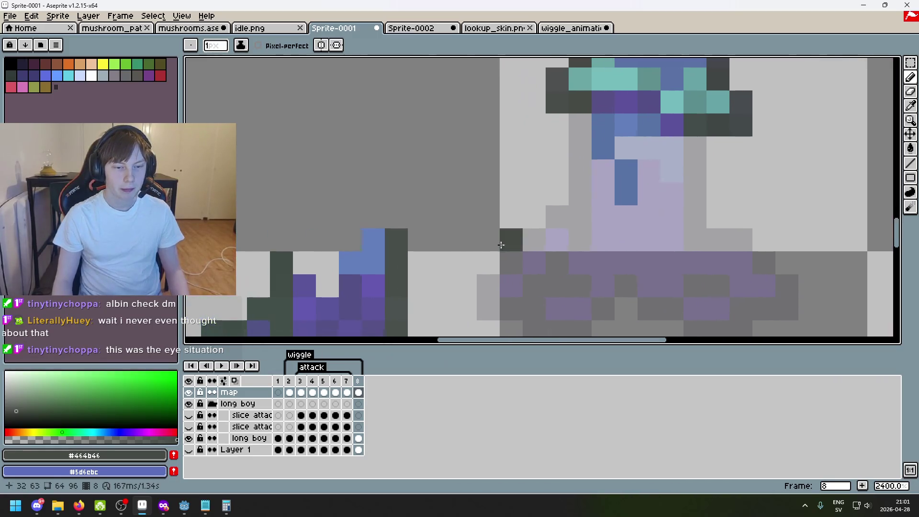
- Sample the dark outline colour #3f4b46 and paint the stray blue and pale pixels dark
{"action": "key", "text": "alt"}
{"action": "left_click", "coordinate": [289, 266], "text": "alt"}
{"action": "scroll", "coordinate": [565, 206], "scroll_direction": "down", "scroll_amount": 3}
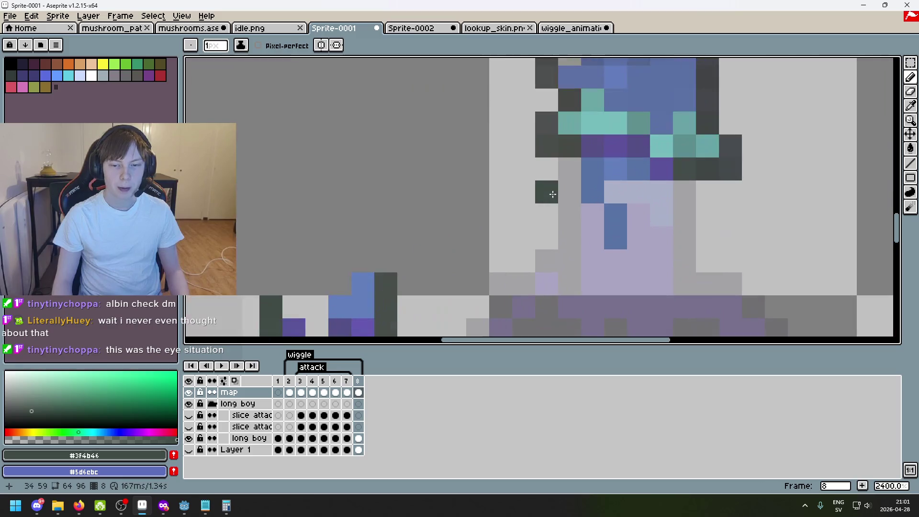
{"action": "scroll", "coordinate": [527, 201], "scroll_direction": "up", "scroll_amount": 2}
{"action": "scroll", "coordinate": [470, 220], "scroll_direction": "down", "scroll_amount": 1}
{"action": "scroll", "coordinate": [475, 250], "scroll_direction": "up", "scroll_amount": 1}
{"action": "key", "text": "alt"}
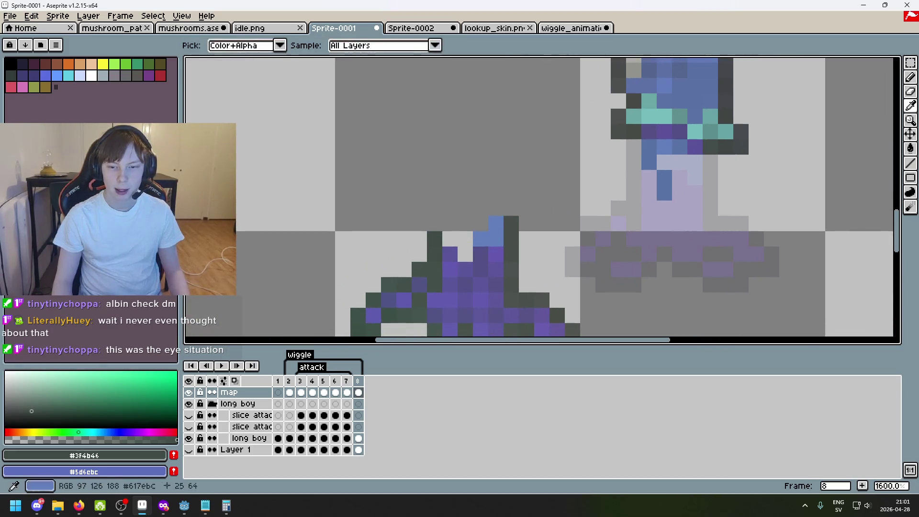
{"action": "left_click", "coordinate": [476, 236]}
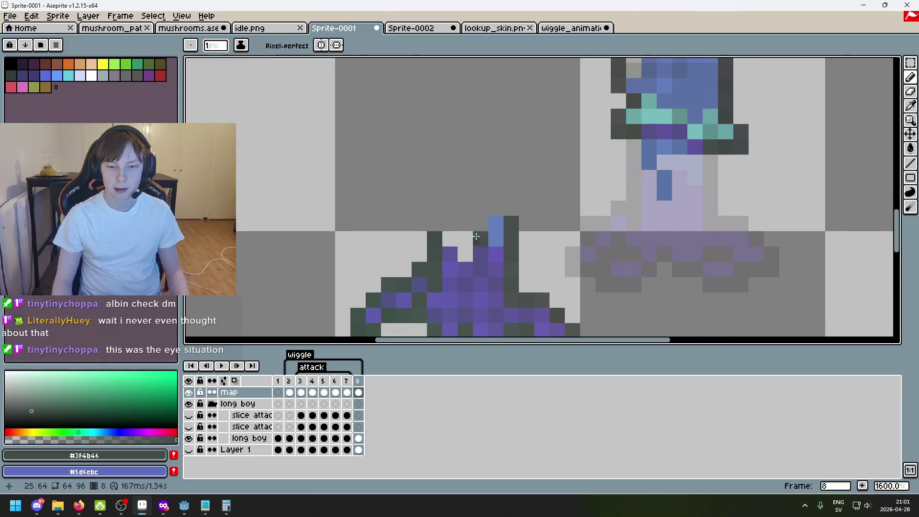
{"action": "left_click", "coordinate": [422, 257]}
{"action": "scroll", "coordinate": [554, 219], "scroll_direction": "right", "scroll_amount": 3}
{"action": "left_click", "coordinate": [910, 62]}
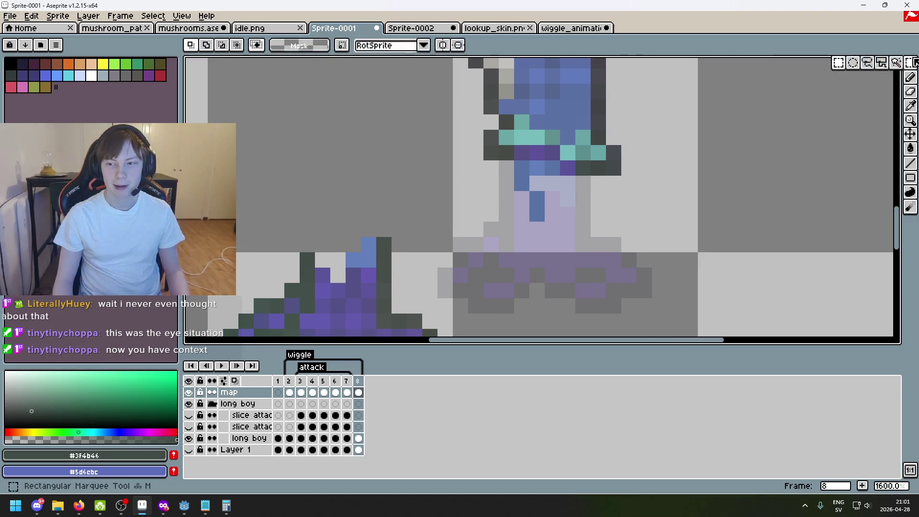
- Freehand-select the purple foot and draw dark outline pixels down the stem's left edge
{"action": "left_click", "coordinate": [878, 65]}
{"action": "scroll", "coordinate": [418, 240], "scroll_direction": "left", "scroll_amount": 3}
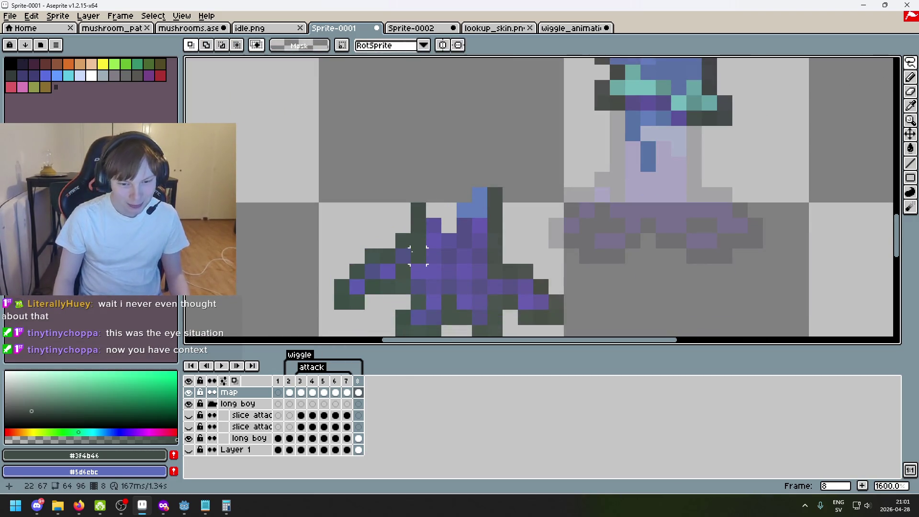
{"action": "mouse_move", "coordinate": [418, 257]}
{"action": "left_mouse_down"}
{"action": "mouse_move", "coordinate": [403, 225]}
{"action": "mouse_move", "coordinate": [525, 191]}
{"action": "mouse_move", "coordinate": [617, 183]}
{"action": "left_mouse_up"}
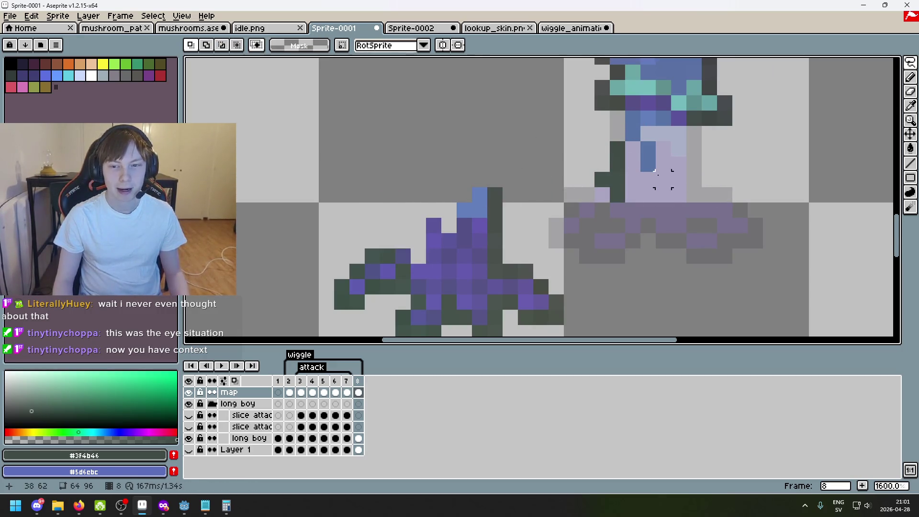
{"action": "scroll", "coordinate": [655, 171], "scroll_direction": "up", "scroll_amount": 2}
{"action": "key", "text": "b"}
{"action": "left_click", "coordinate": [598, 68], "text": "alt"}
{"action": "left_click", "coordinate": [596, 85]}
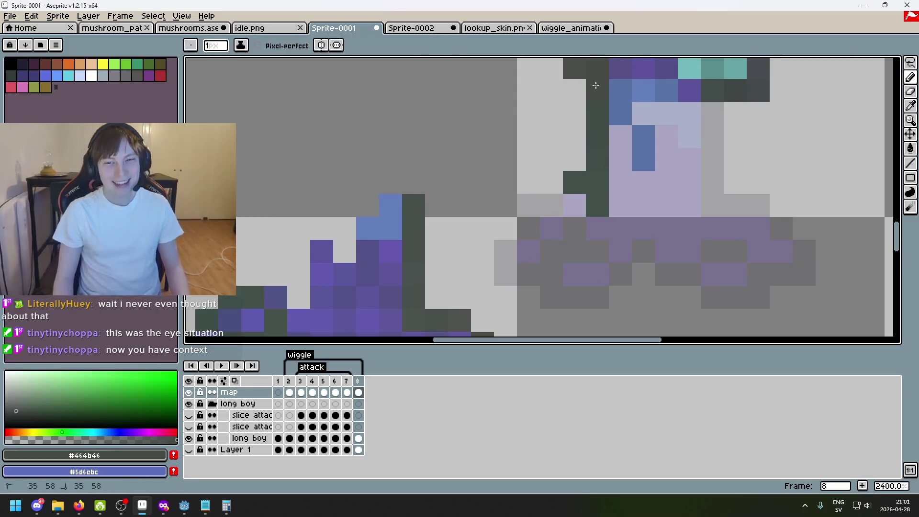
{"action": "scroll", "coordinate": [488, 212], "scroll_direction": "down", "scroll_amount": 3}
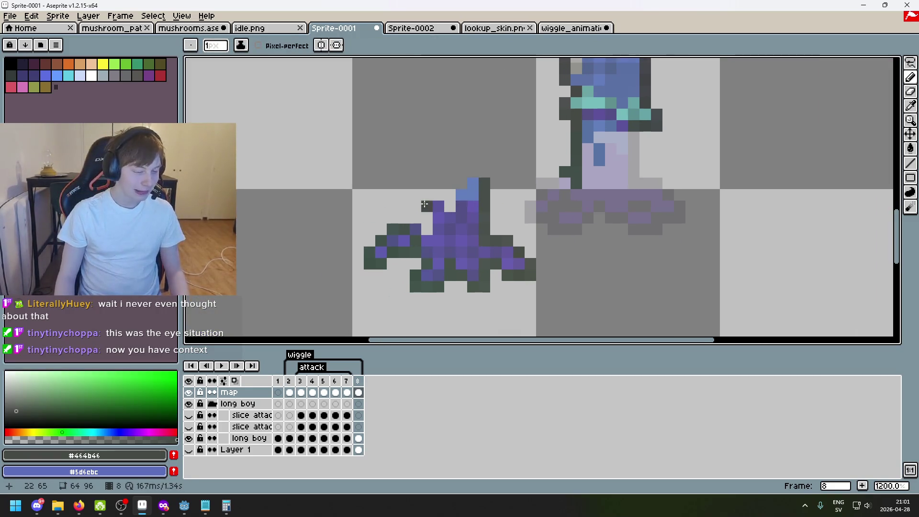
- Switch to the Eraser, then to rectangular selection
{"action": "key", "text": "e"}
{"action": "scroll", "coordinate": [400, 237], "scroll_direction": "up", "scroll_amount": 3}
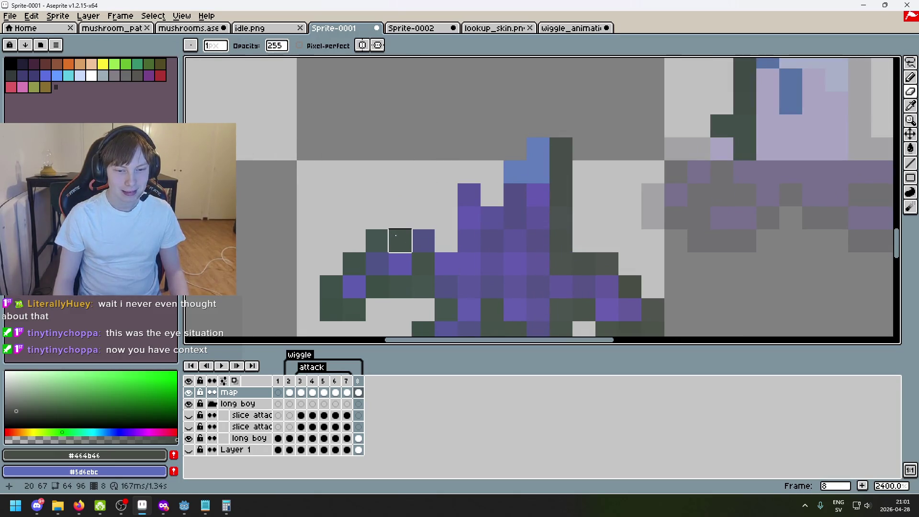
{"action": "scroll", "coordinate": [400, 236], "scroll_direction": "down", "scroll_amount": 6}
{"action": "scroll", "coordinate": [456, 243], "scroll_direction": "up", "scroll_amount": 2}
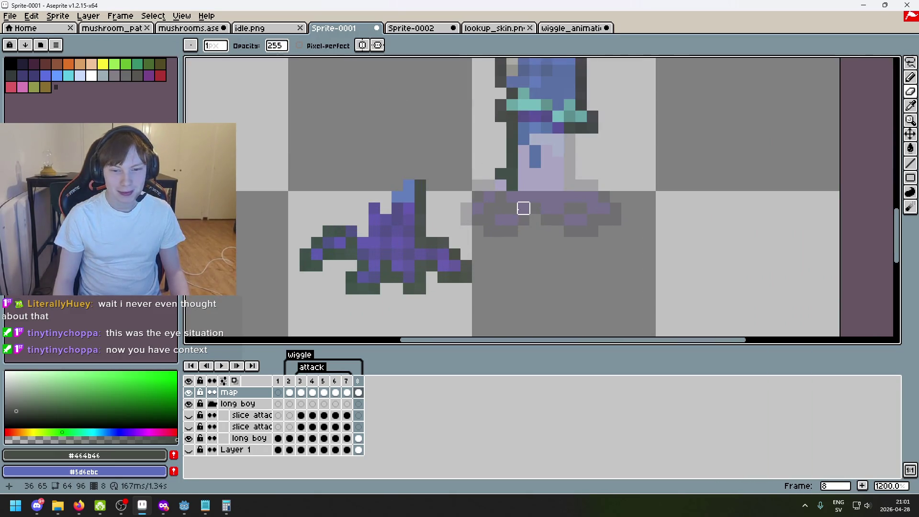
{"action": "left_click", "coordinate": [911, 63]}
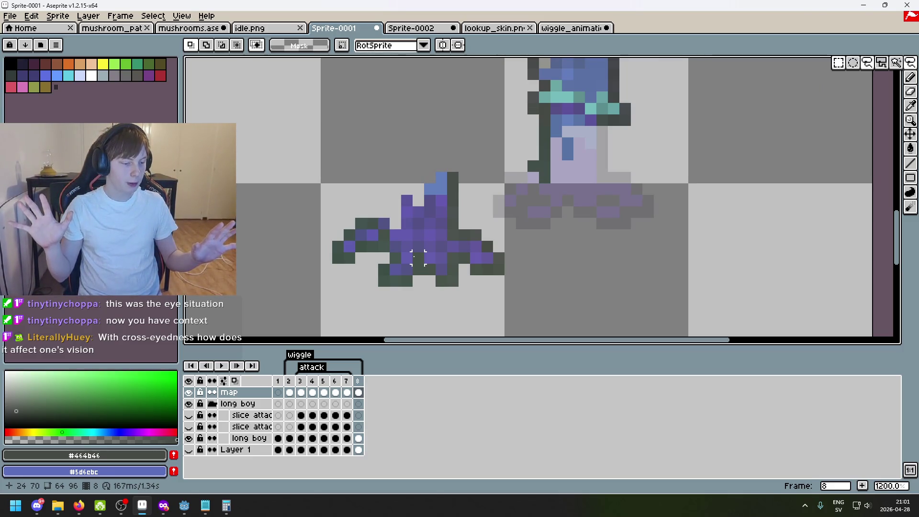
{"action": "scroll", "coordinate": [418, 257], "scroll_direction": "down", "scroll_amount": 2}
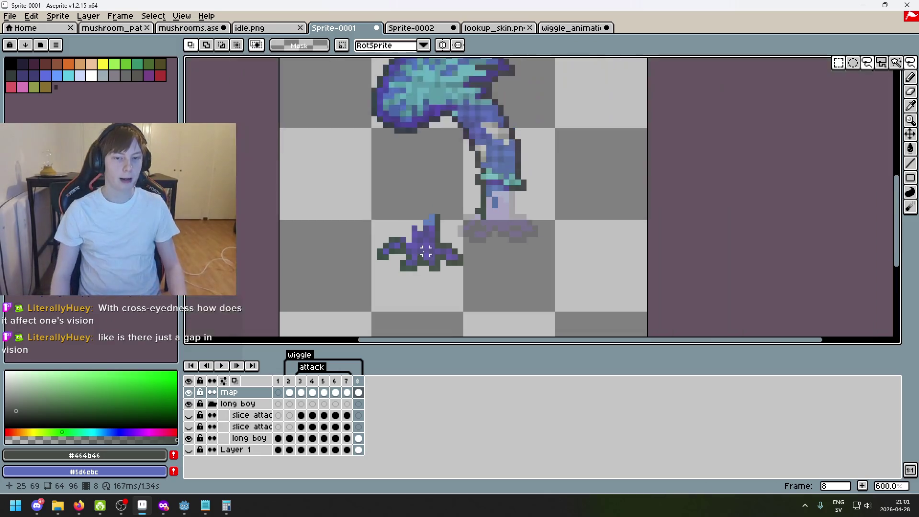
{"action": "scroll", "coordinate": [426, 253], "scroll_direction": "down", "scroll_amount": 2}
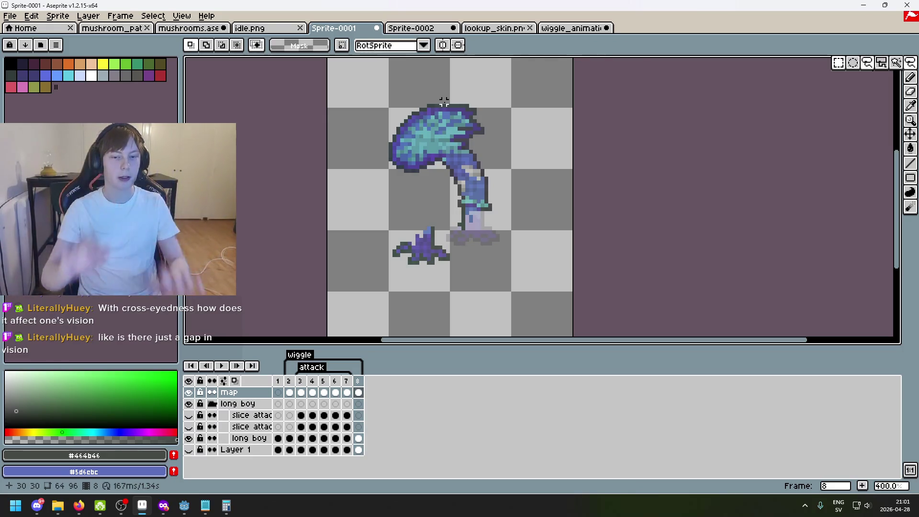
{"action": "scroll", "coordinate": [505, 155], "scroll_direction": "up", "scroll_amount": 3}
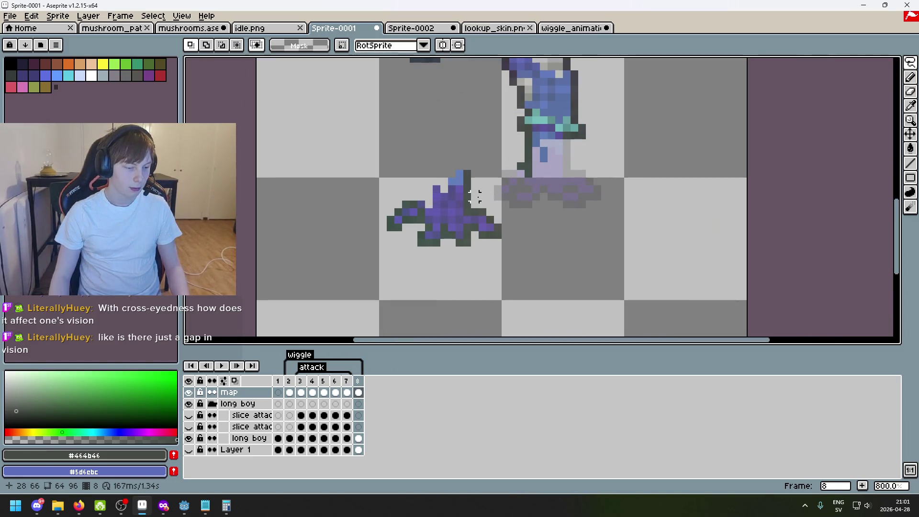
{"action": "scroll", "coordinate": [526, 202], "scroll_direction": "up", "scroll_amount": 2}
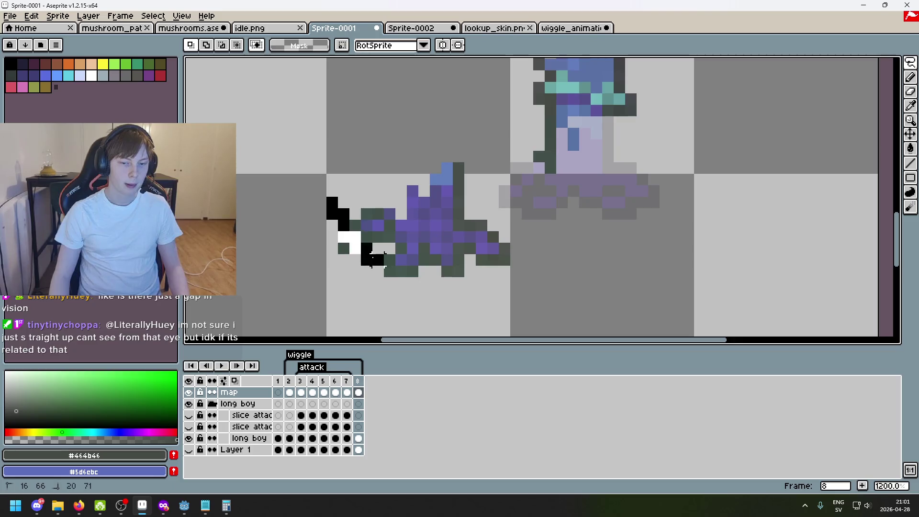
- Move the left limb onto the mushroom creature's lower left using a rectangular selection
{"action": "left_click", "coordinate": [911, 64]}
{"action": "left_click", "coordinate": [838, 69]}
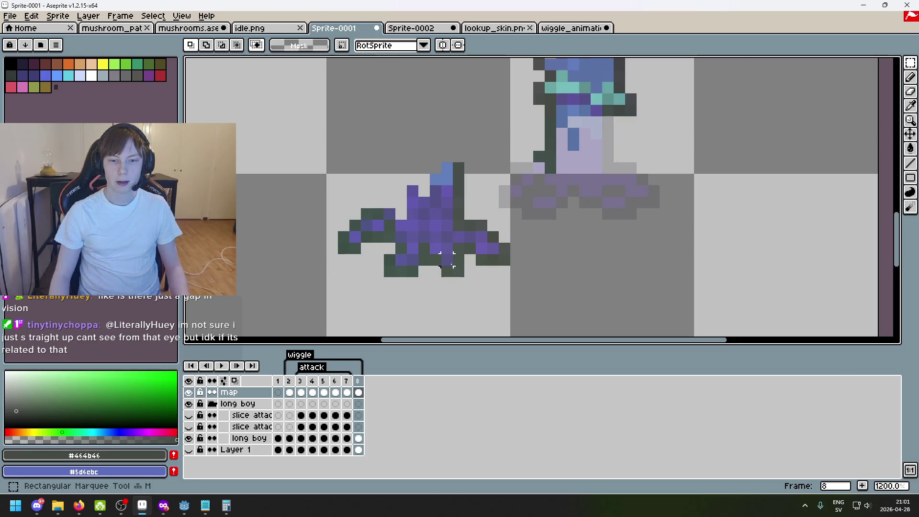
{"action": "scroll", "coordinate": [373, 206], "scroll_direction": "up", "scroll_amount": 1}
{"action": "mouse_move", "coordinate": [324, 207]}
{"action": "left_mouse_down"}
{"action": "mouse_move", "coordinate": [389, 273]}
{"action": "mouse_move", "coordinate": [587, 261]}
{"action": "mouse_move", "coordinate": [591, 197]}
{"action": "mouse_move", "coordinate": [605, 205]}
{"action": "mouse_move", "coordinate": [602, 196]}
{"action": "left_mouse_up"}
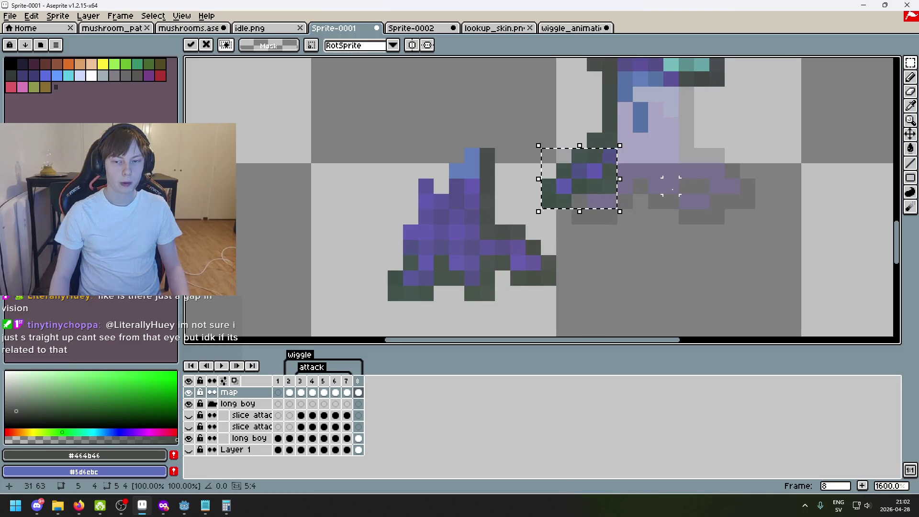
{"action": "left_click", "coordinate": [671, 189]}
{"action": "key", "text": "ctrl+z"}
{"action": "key", "text": "ctrl+z"}
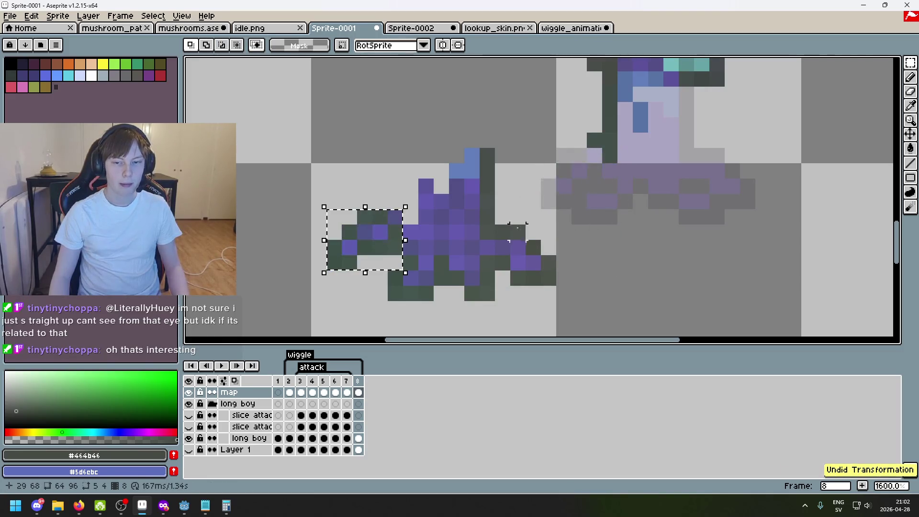
{"action": "mouse_move", "coordinate": [371, 257]}
{"action": "left_mouse_down"}
{"action": "mouse_move", "coordinate": [605, 193]}
{"action": "mouse_move", "coordinate": [580, 191]}
{"action": "left_mouse_up"}
- Add dark green outline pixels around the moved limb and erase a stray dark pixel
{"action": "key", "text": "i"}
{"action": "left_click", "coordinate": [581, 191]}
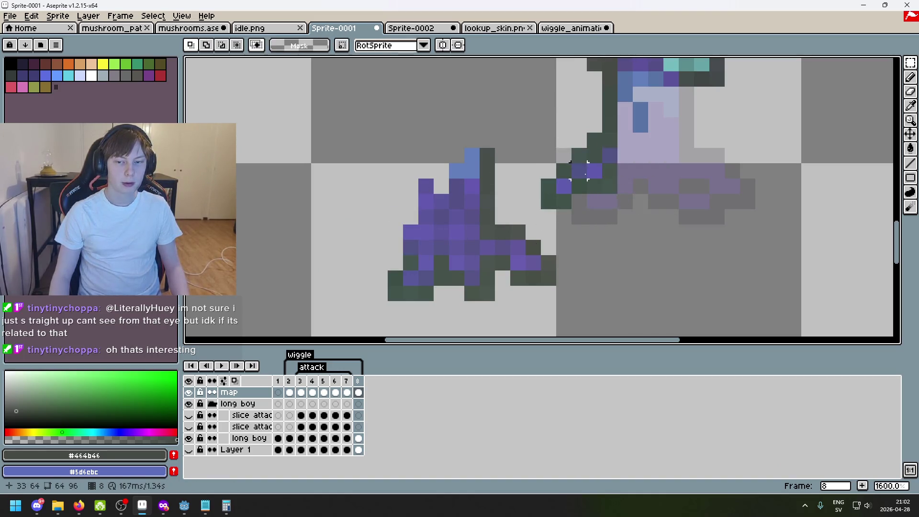
{"action": "scroll", "coordinate": [581, 191], "scroll_direction": "up", "scroll_amount": 3}
{"action": "key", "text": "b"}
{"action": "left_click", "coordinate": [531, 117]}
{"action": "left_click", "coordinate": [565, 266]}
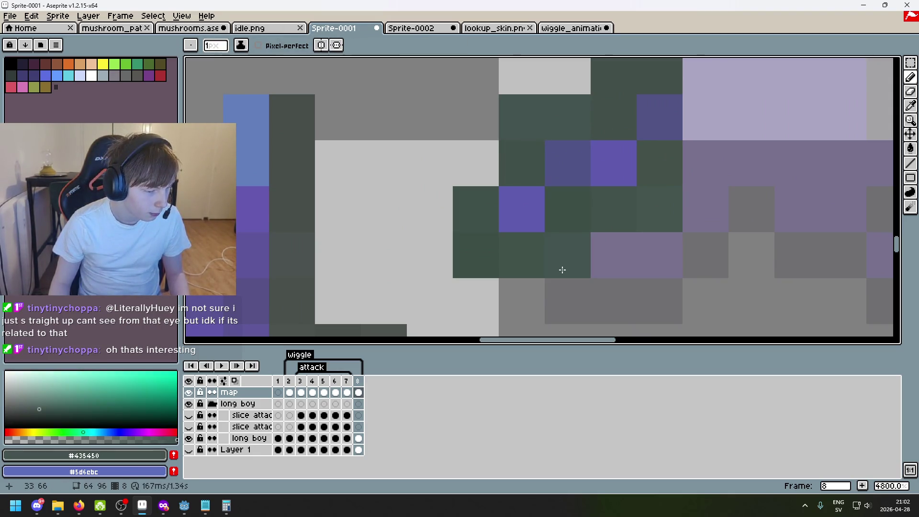
{"action": "scroll", "coordinate": [562, 270], "scroll_direction": "down", "scroll_amount": 5}
{"action": "mouse_move", "coordinate": [562, 270]}
{"action": "left_mouse_down"}
{"action": "mouse_move", "coordinate": [475, 269]}
{"action": "mouse_move", "coordinate": [487, 252]}
{"action": "left_mouse_up"}
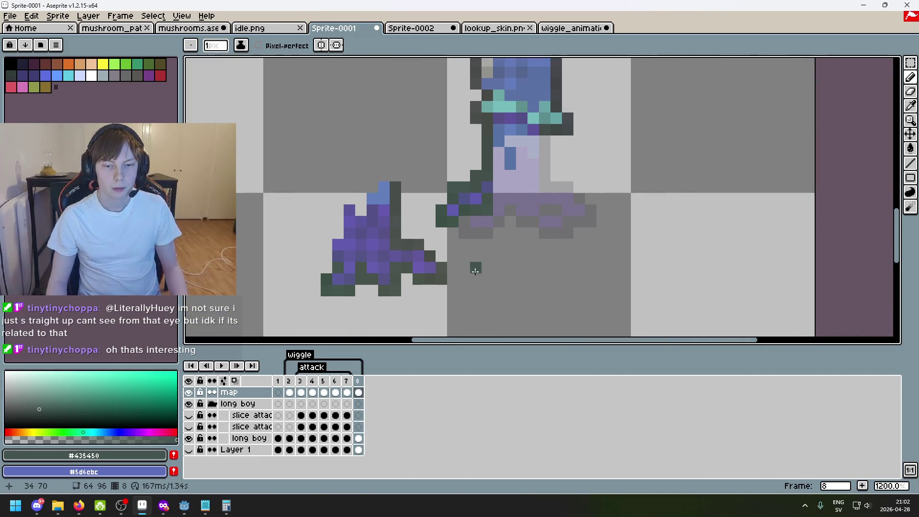
{"action": "scroll", "coordinate": [475, 272], "scroll_direction": "up", "scroll_amount": 1}
{"action": "key", "text": "e"}
{"action": "left_click", "coordinate": [337, 293]}
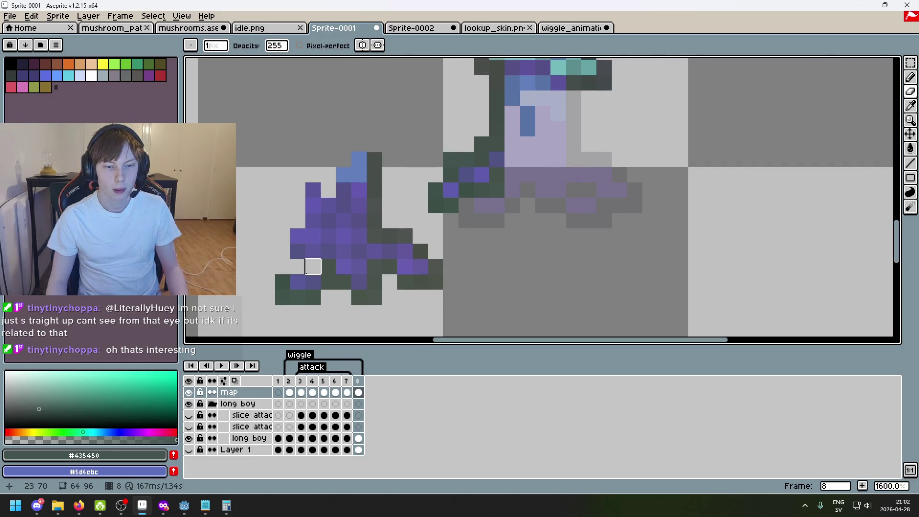
- Move the block of dark pixels at the bottom up beneath the mushroom base
{"action": "key", "text": "m"}
{"action": "left_click_drag", "start_coordinate": [804, 145], "coordinate": [861, 129]}
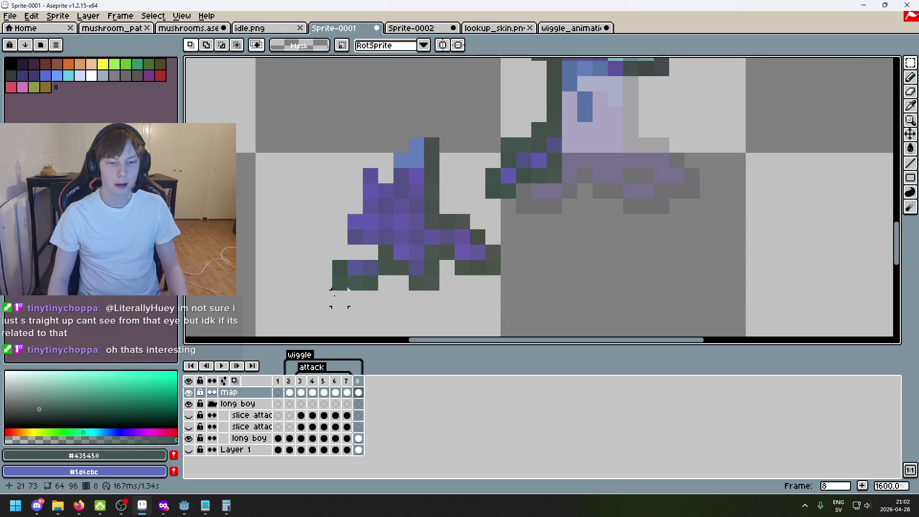
{"action": "mouse_move", "coordinate": [339, 289]}
{"action": "left_mouse_down"}
{"action": "mouse_move", "coordinate": [373, 266]}
{"action": "mouse_move", "coordinate": [310, 268]}
{"action": "mouse_move", "coordinate": [339, 262]}
{"action": "mouse_move", "coordinate": [406, 303]}
{"action": "mouse_move", "coordinate": [378, 306]}
{"action": "left_mouse_up"}
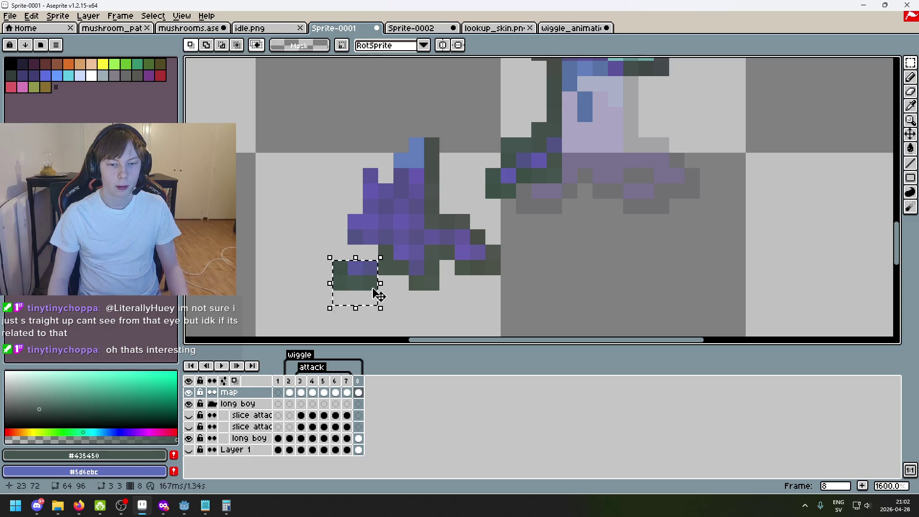
{"action": "left_click_drag", "start_coordinate": [325, 299], "coordinate": [396, 262]}
{"action": "mouse_move", "coordinate": [386, 296]}
{"action": "left_mouse_down"}
{"action": "mouse_move", "coordinate": [472, 278]}
{"action": "mouse_move", "coordinate": [567, 217]}
{"action": "left_mouse_up"}
{"action": "key", "text": "Return"}
{"action": "left_click_drag", "start_coordinate": [646, 205], "coordinate": [594, 260]}
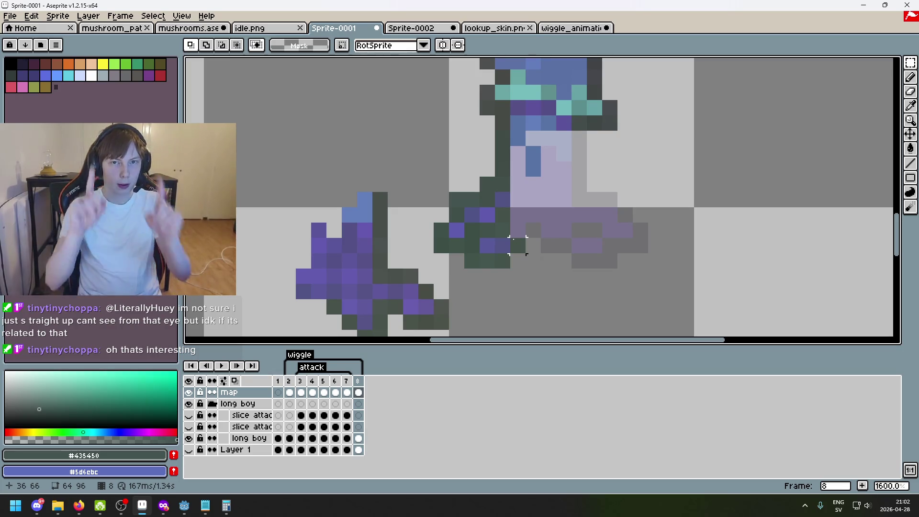
- Sample the base's purples, including #525386, and erase two stray purple pixels
{"action": "scroll", "coordinate": [532, 215], "scroll_direction": "up", "scroll_amount": 1}
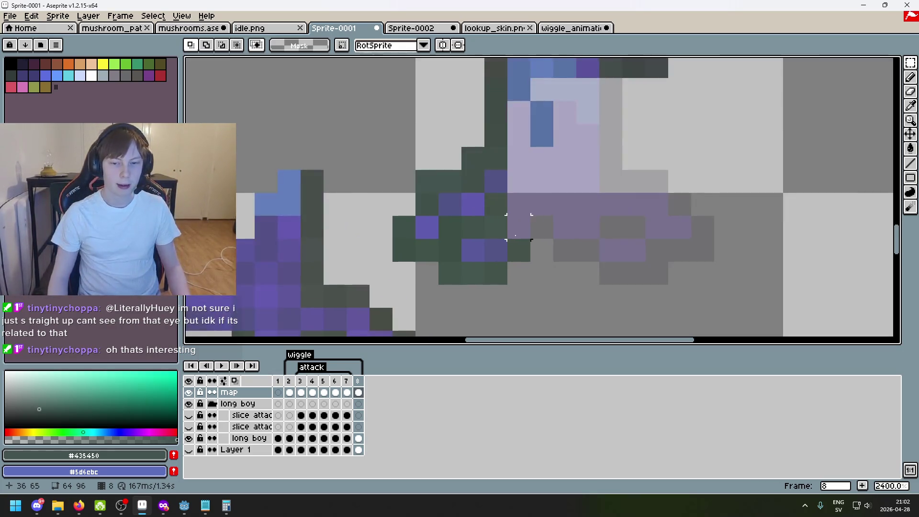
{"action": "scroll", "coordinate": [519, 249], "scroll_direction": "down", "scroll_amount": 2}
{"action": "key", "text": "i"}
{"action": "left_click", "coordinate": [365, 259]}
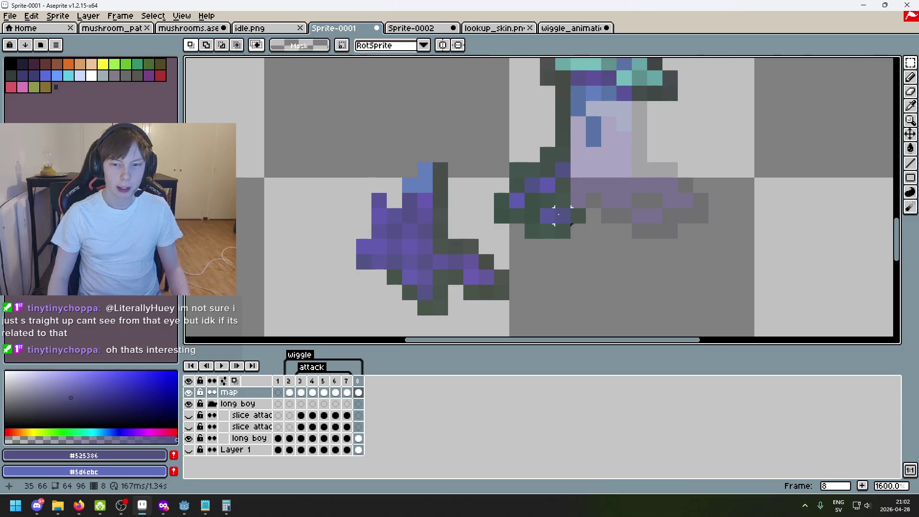
{"action": "key", "text": "b"}
{"action": "scroll", "coordinate": [532, 230], "scroll_direction": "up", "scroll_amount": 1}
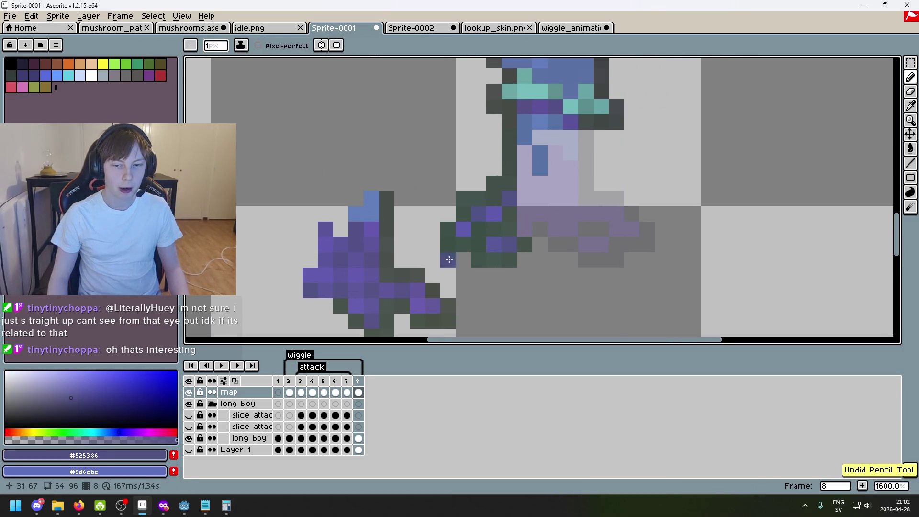
{"action": "left_click", "coordinate": [524, 211], "text": "alt"}
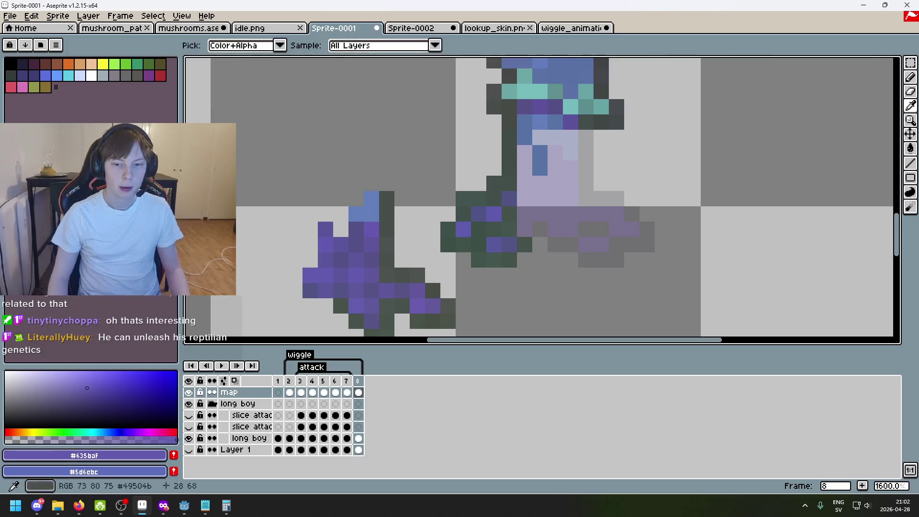
{"action": "left_click", "coordinate": [320, 287], "text": "alt"}
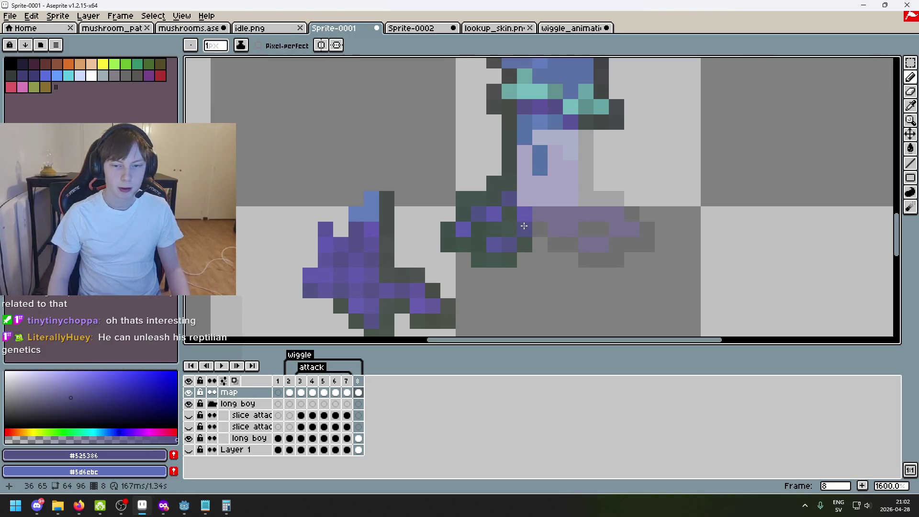
{"action": "scroll", "coordinate": [517, 236], "scroll_direction": "up", "scroll_amount": 3}
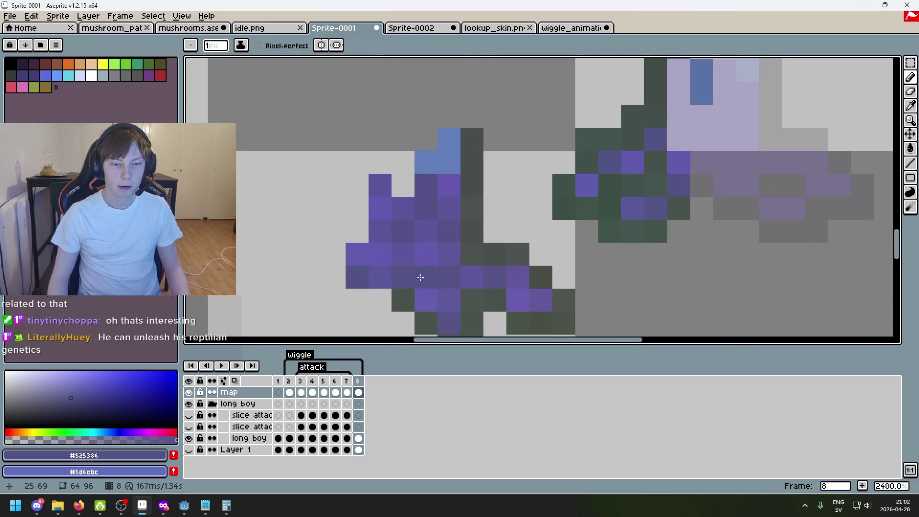
{"action": "left_click_drag", "start_coordinate": [358, 255], "coordinate": [357, 300]}
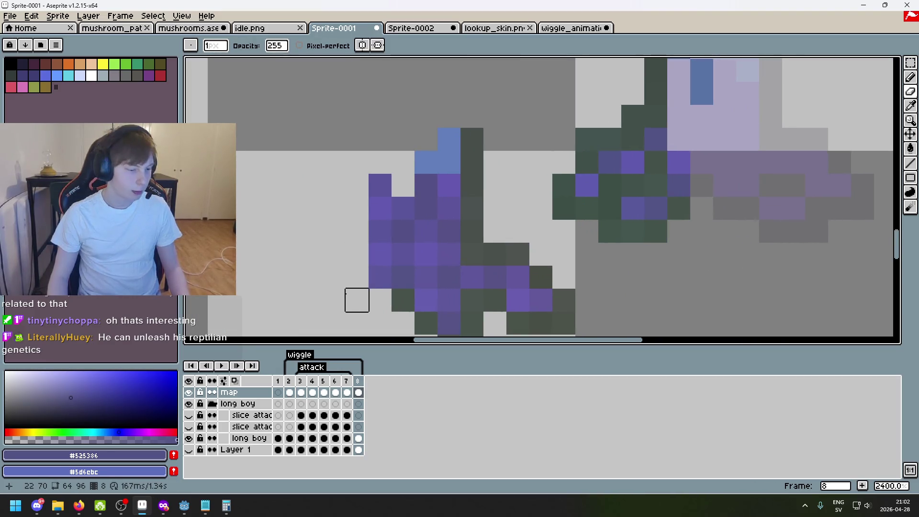
- Paint a dark green pixel on the mushroom base and erase the left figure's corner pixel
{"action": "scroll", "coordinate": [357, 300], "scroll_direction": "down", "scroll_amount": 1}
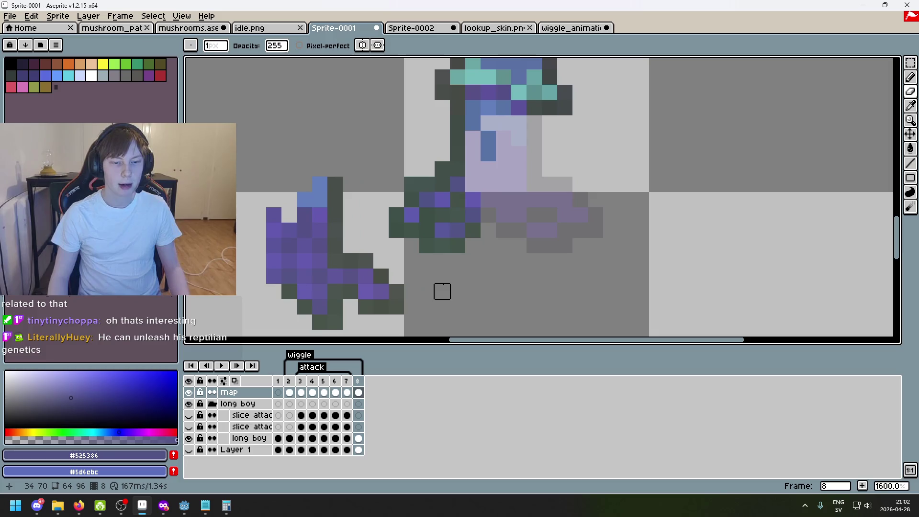
{"action": "left_click_drag", "start_coordinate": [441, 291], "coordinate": [471, 284]}
{"action": "scroll", "coordinate": [471, 284], "scroll_direction": "up", "scroll_amount": 1}
{"action": "left_click_drag", "start_coordinate": [506, 254], "coordinate": [616, 183]}
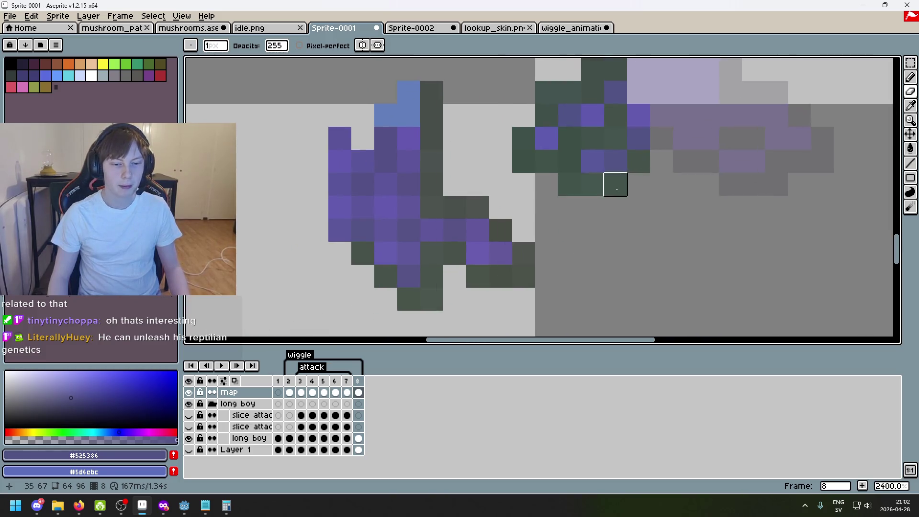
{"action": "left_click", "coordinate": [369, 246], "text": "alt"}
{"action": "left_click", "coordinate": [662, 138]}
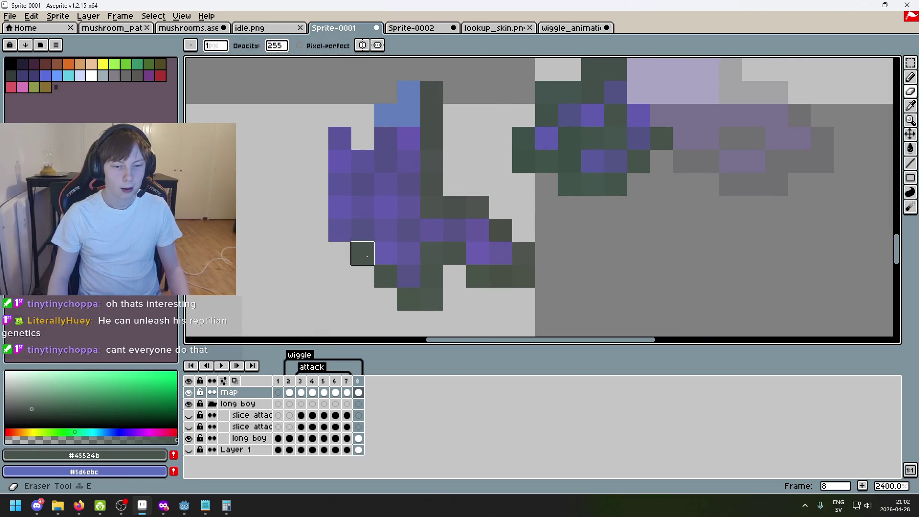
{"action": "left_click", "coordinate": [363, 254]}
- Add more dark green pixels under the base, then go back to frame 7
{"action": "left_click", "coordinate": [390, 273], "text": "alt"}
{"action": "left_click", "coordinate": [685, 162]}
{"action": "left_click", "coordinate": [406, 293], "text": "alt"}
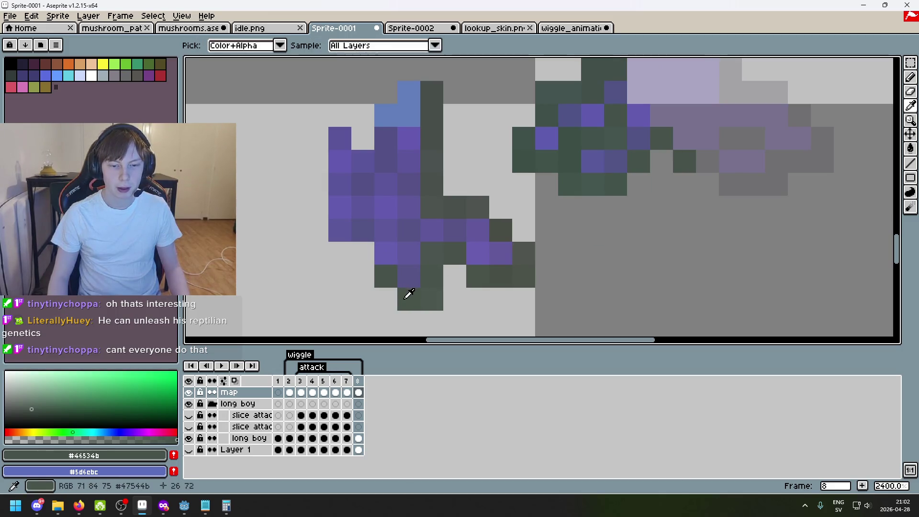
{"action": "key", "text": "e"}
{"action": "left_click", "coordinate": [415, 297], "text": "alt"}
{"action": "key", "text": "b"}
{"action": "left_click", "coordinate": [707, 162]}
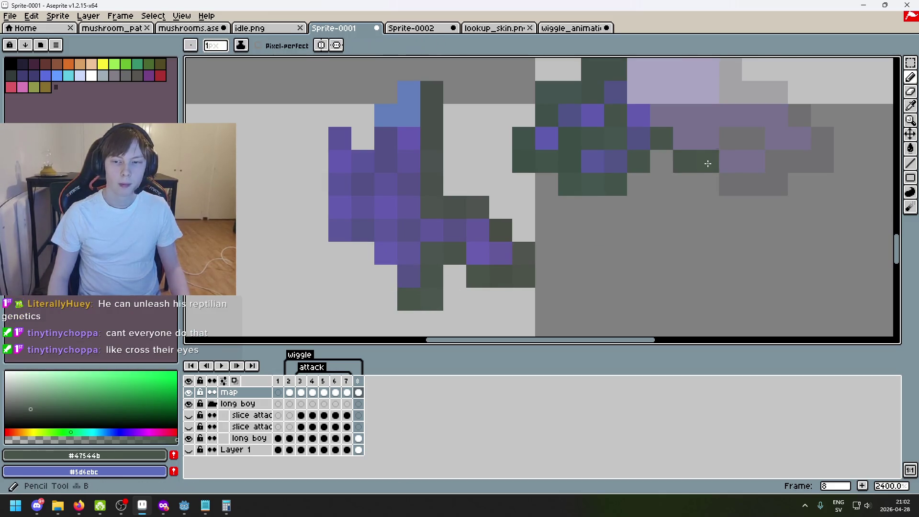
{"action": "left_click_drag", "start_coordinate": [659, 247], "coordinate": [543, 261]}
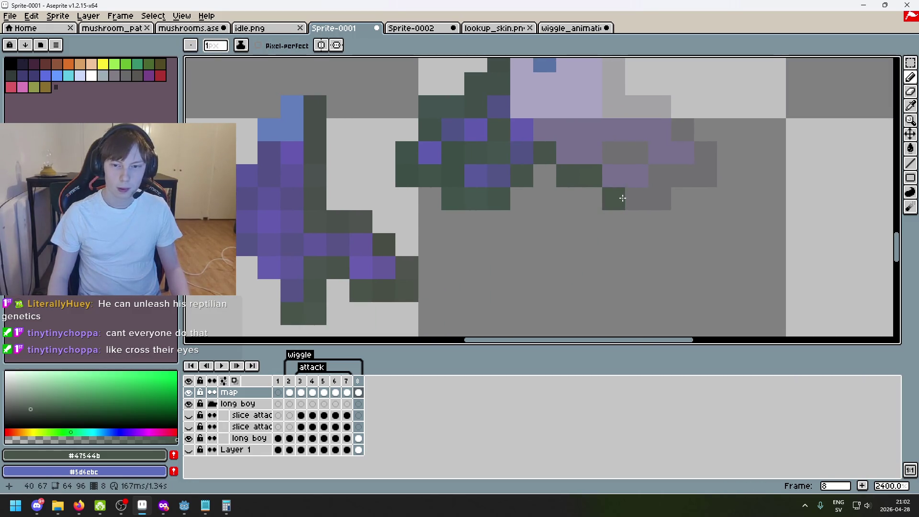
{"action": "key", "text": "ctrl+z"}
{"action": "key", "text": "ctrl+z"}
{"action": "key", "text": "ctrl+z"}
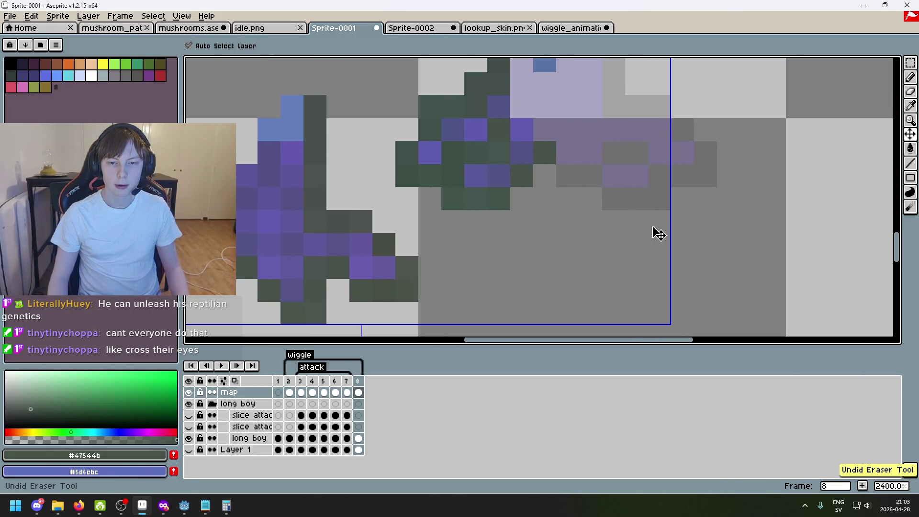
{"action": "key", "text": "ctrl+y"}
{"action": "scroll", "coordinate": [653, 232], "scroll_direction": "down", "scroll_amount": 1}
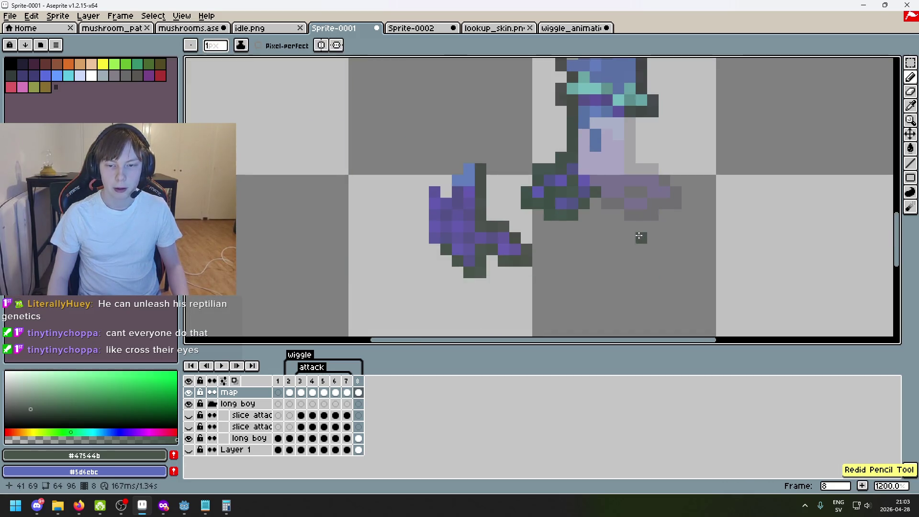
{"action": "left_click", "coordinate": [349, 390]}
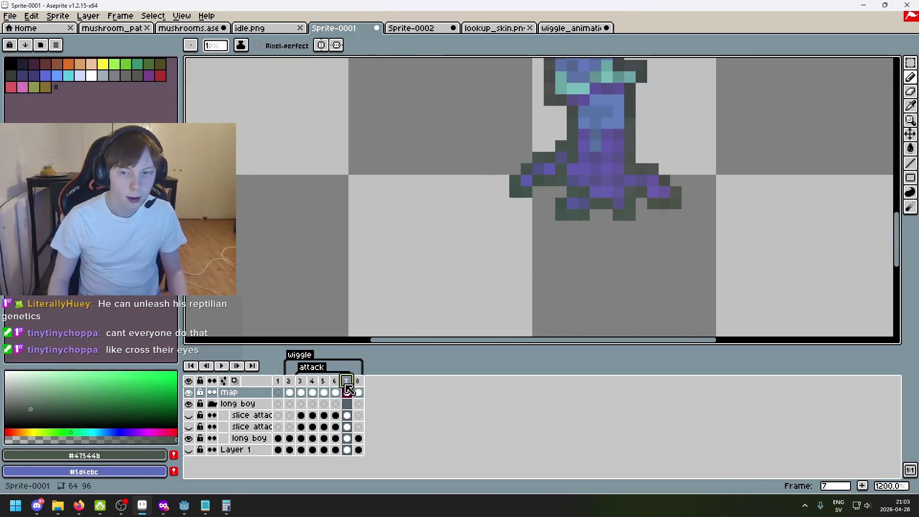
- Try a rectangular selection around the right arm on frame 6, clear it, and move to frame 8
{"action": "left_click", "coordinate": [359, 389]}
{"action": "left_click", "coordinate": [346, 382]}
{"action": "left_click", "coordinate": [335, 381]}
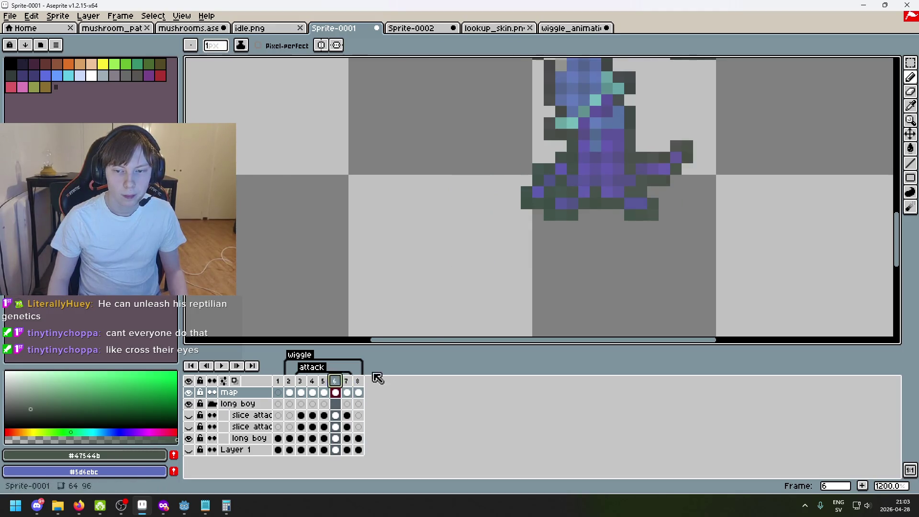
{"action": "left_click", "coordinate": [911, 62]}
{"action": "scroll", "coordinate": [640, 246], "scroll_direction": "up", "scroll_amount": 1}
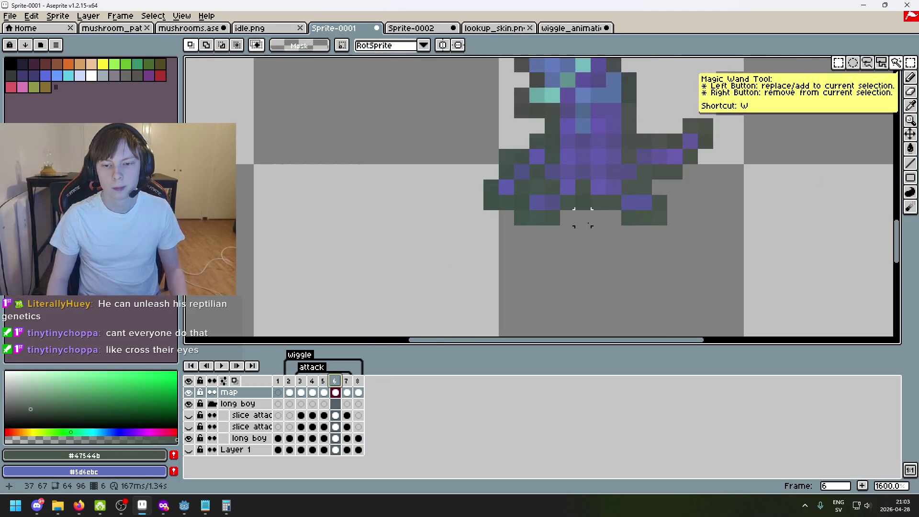
{"action": "left_click_drag", "start_coordinate": [675, 263], "coordinate": [590, 147]}
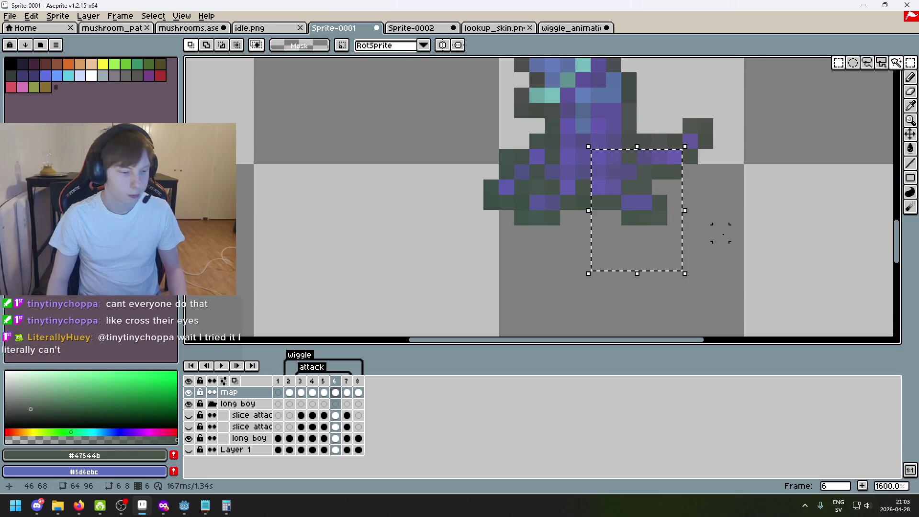
{"action": "left_click", "coordinate": [728, 230]}
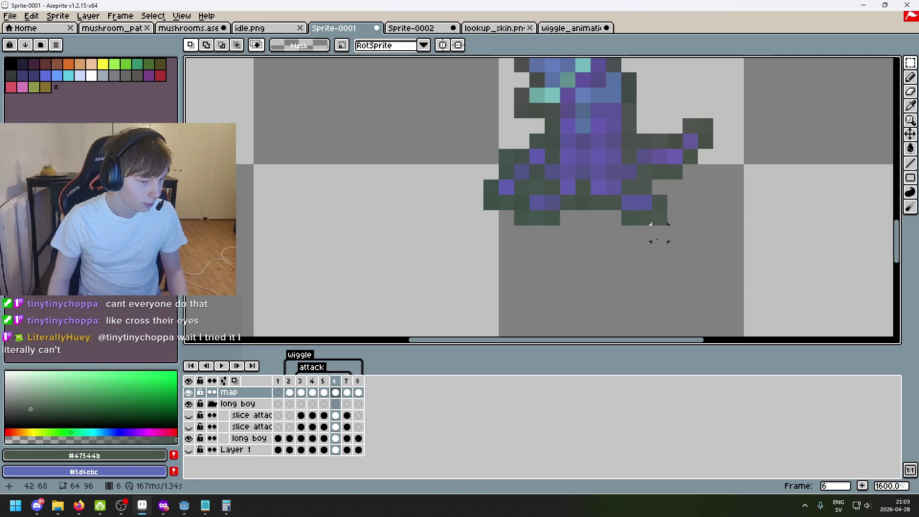
{"action": "left_click", "coordinate": [347, 381]}
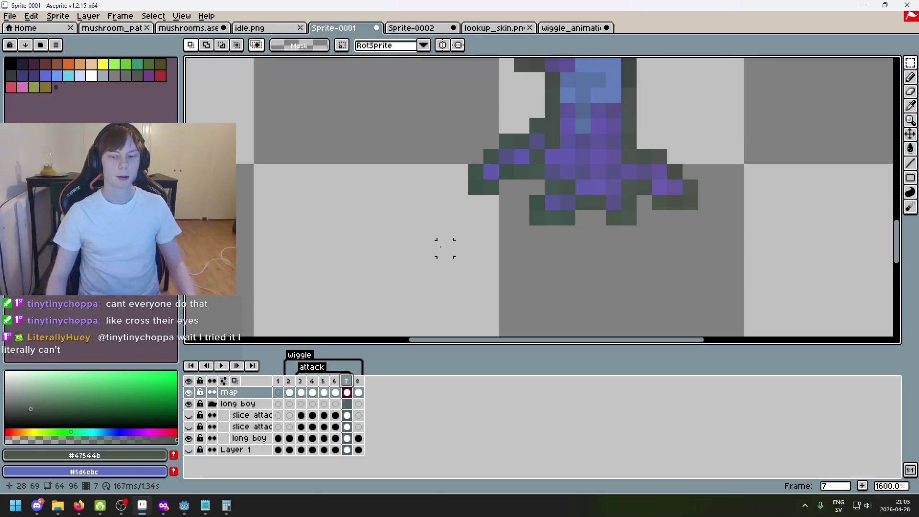
{"action": "left_click", "coordinate": [358, 382]}
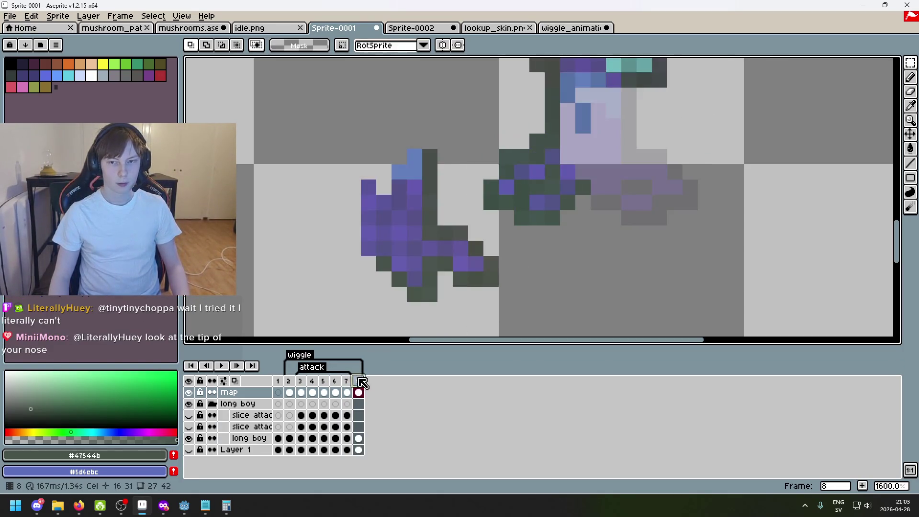
- Select the right arm on frame 8 and nudge it up one pixel
{"action": "scroll", "coordinate": [583, 233], "scroll_direction": "down", "scroll_amount": 1}
{"action": "left_click_drag", "start_coordinate": [421, 154], "coordinate": [492, 256]}
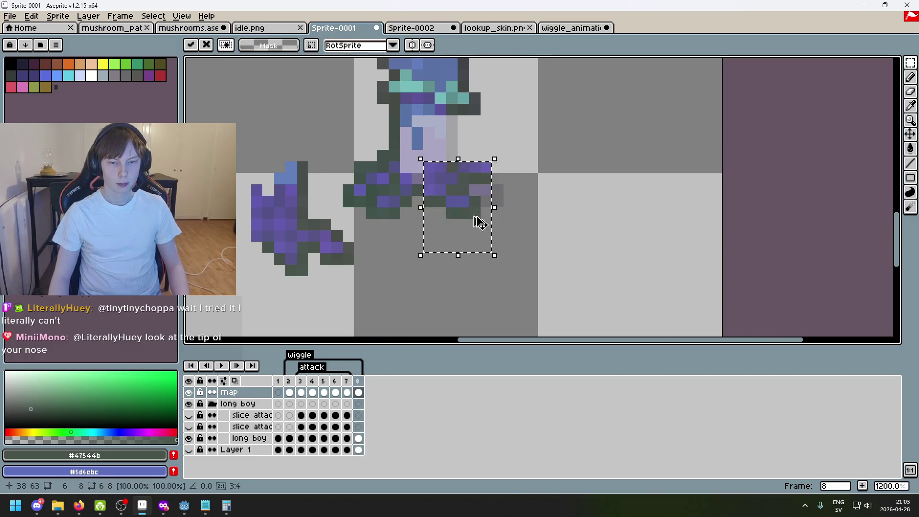
{"action": "key", "text": "Up"}
{"action": "key", "text": "Up"}
{"action": "mouse_move", "coordinate": [446, 212]}
{"action": "left_mouse_down"}
{"action": "mouse_move", "coordinate": [504, 226]}
{"action": "mouse_move", "coordinate": [444, 217]}
{"action": "left_mouse_up"}
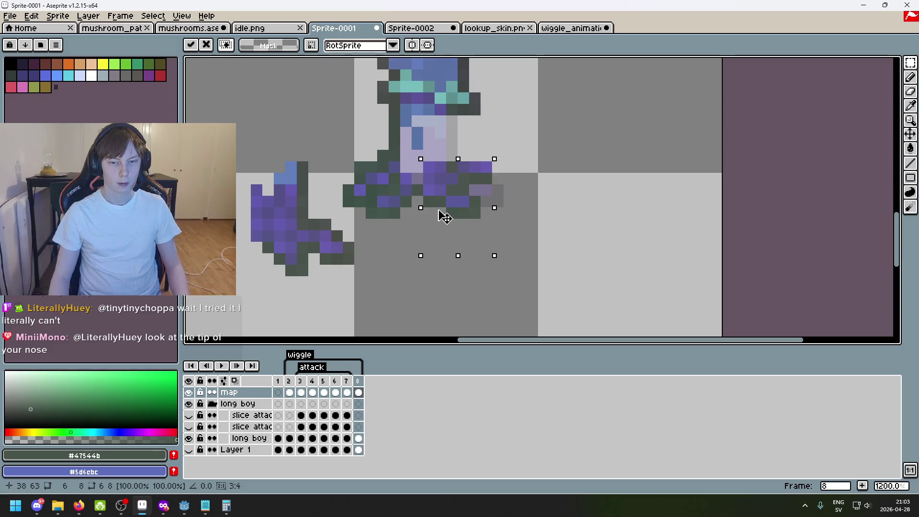
{"action": "key", "text": "ctrl+d"}
{"action": "left_click_drag", "start_coordinate": [421, 155], "coordinate": [498, 258]}
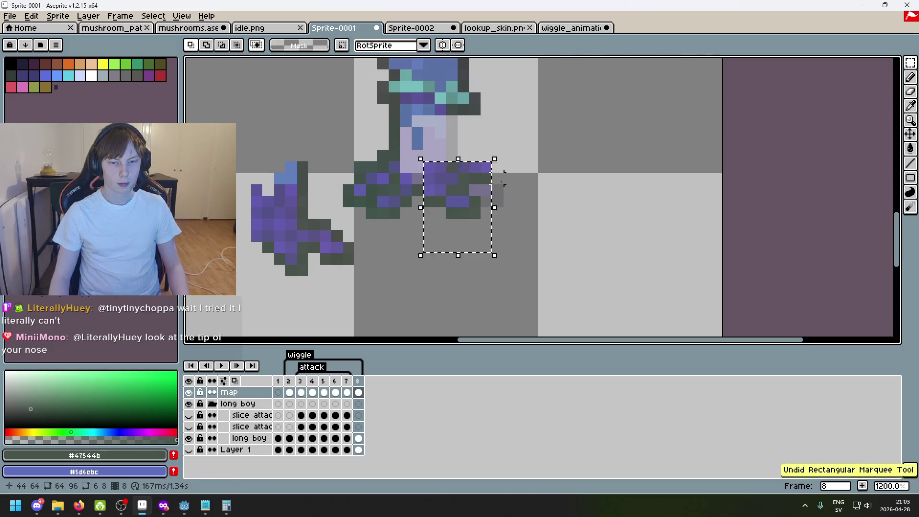
{"action": "key", "text": "Delete"}
{"action": "key", "text": "ctrl+z"}
{"action": "key", "text": "ctrl+z"}
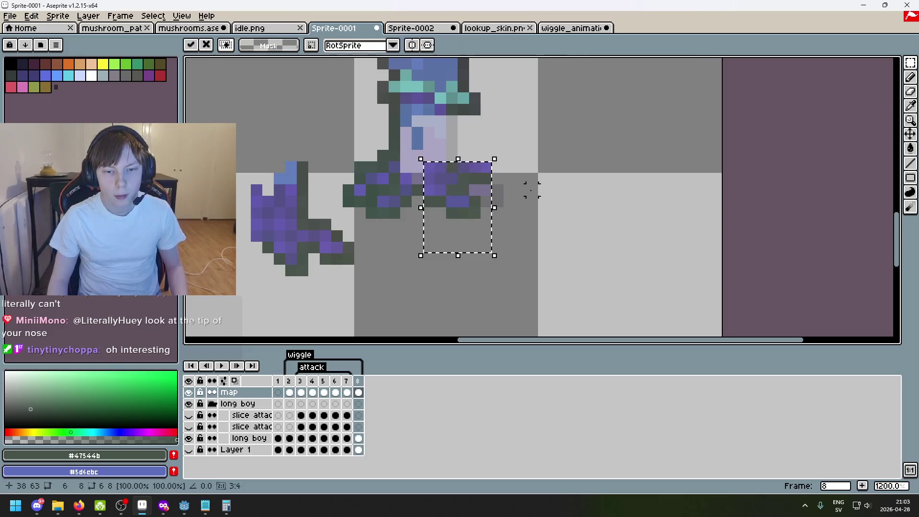
- Erase the row of stray purple pixels beside the arm, comparing before and after
{"action": "key", "text": "e"}
{"action": "key", "text": "ctrl+z"}
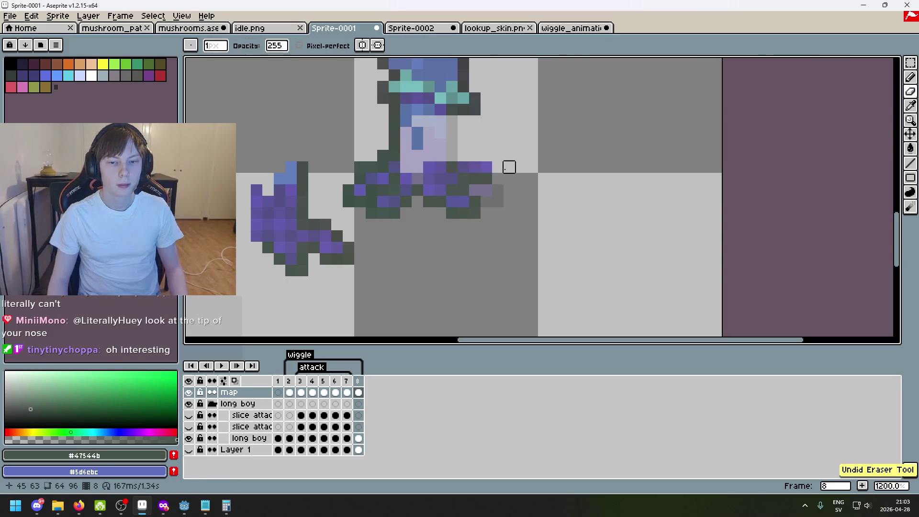
{"action": "scroll", "coordinate": [474, 173], "scroll_direction": "up", "scroll_amount": 3}
{"action": "mouse_move", "coordinate": [444, 162]}
{"action": "left_mouse_down"}
{"action": "mouse_move", "coordinate": [490, 161]}
{"action": "mouse_move", "coordinate": [467, 185]}
{"action": "left_mouse_up"}
{"action": "key", "text": "ctrl+z"}
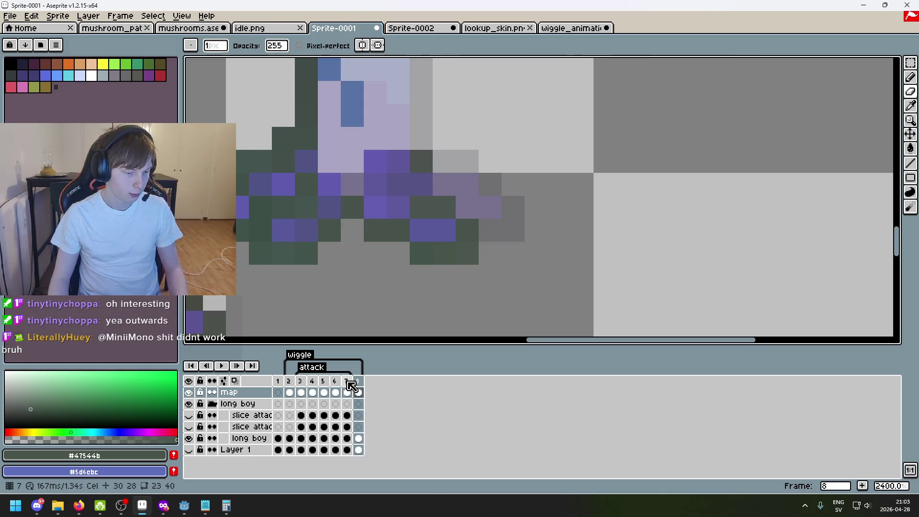
- Flip between frames 6–8, then step back through the poses to frame 1
{"action": "left_click", "coordinate": [348, 382]}
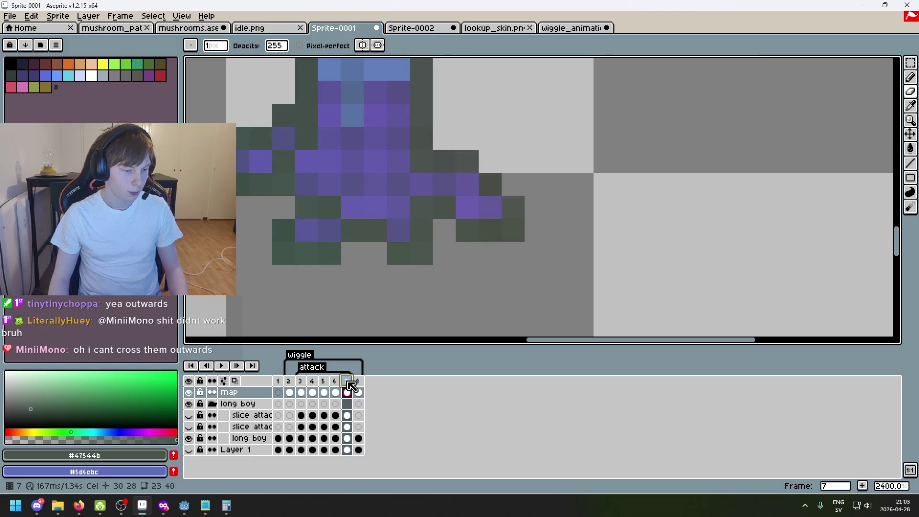
{"action": "left_click", "coordinate": [358, 383]}
{"action": "left_click", "coordinate": [336, 383]}
{"action": "left_click", "coordinate": [347, 383]}
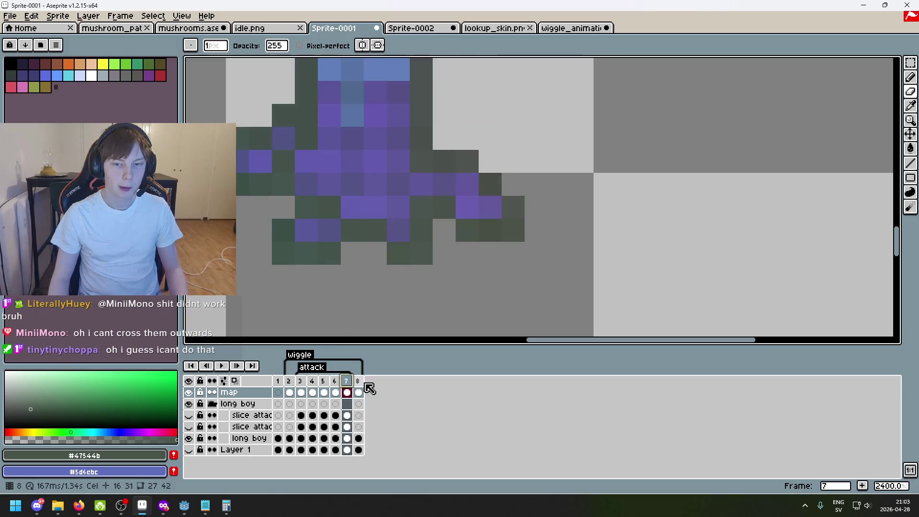
{"action": "left_click", "coordinate": [356, 385]}
{"action": "left_click", "coordinate": [351, 385]}
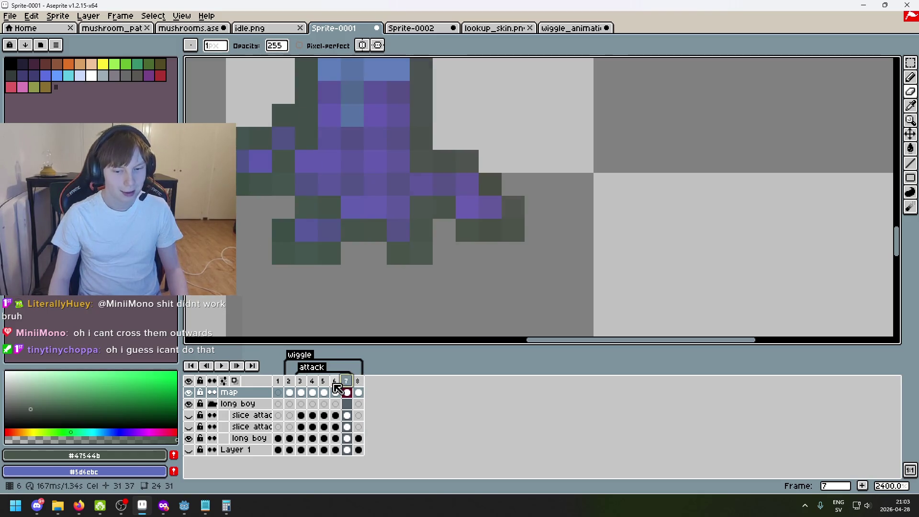
{"action": "left_click", "coordinate": [315, 387]}
{"action": "left_click", "coordinate": [327, 392]}
{"action": "left_click", "coordinate": [335, 393]}
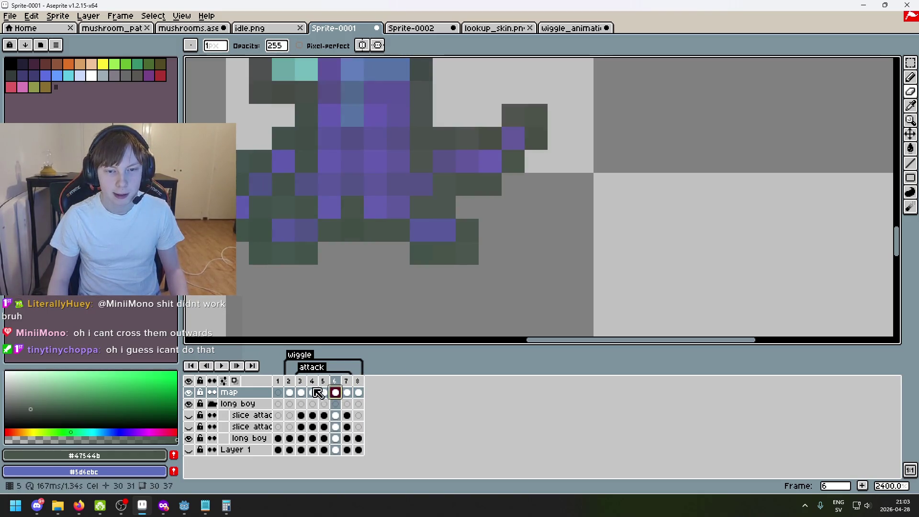
{"action": "left_click", "coordinate": [302, 393]}
{"action": "left_click", "coordinate": [279, 393]}
- Step forward through the poses from frame 2 to frame 7
{"action": "left_click", "coordinate": [289, 381]}
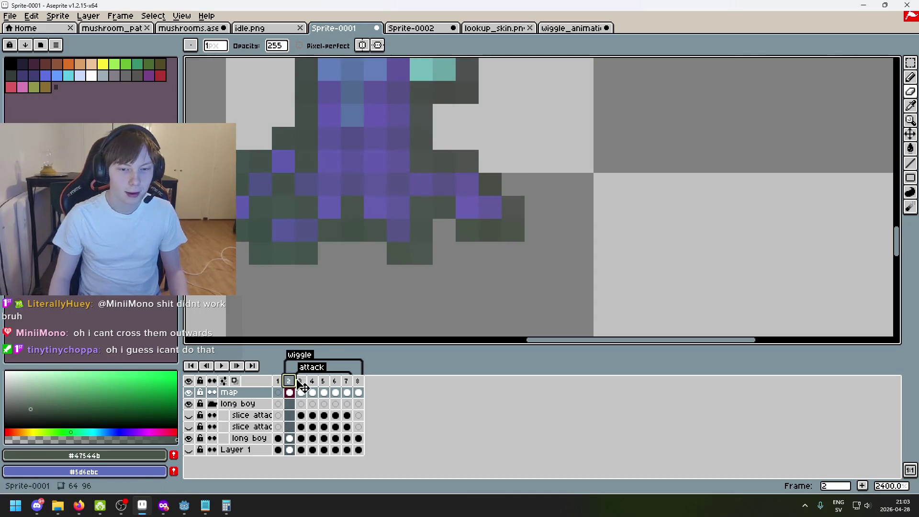
{"action": "left_click", "coordinate": [312, 381]}
{"action": "left_click", "coordinate": [335, 382]}
{"action": "left_click", "coordinate": [360, 380]}
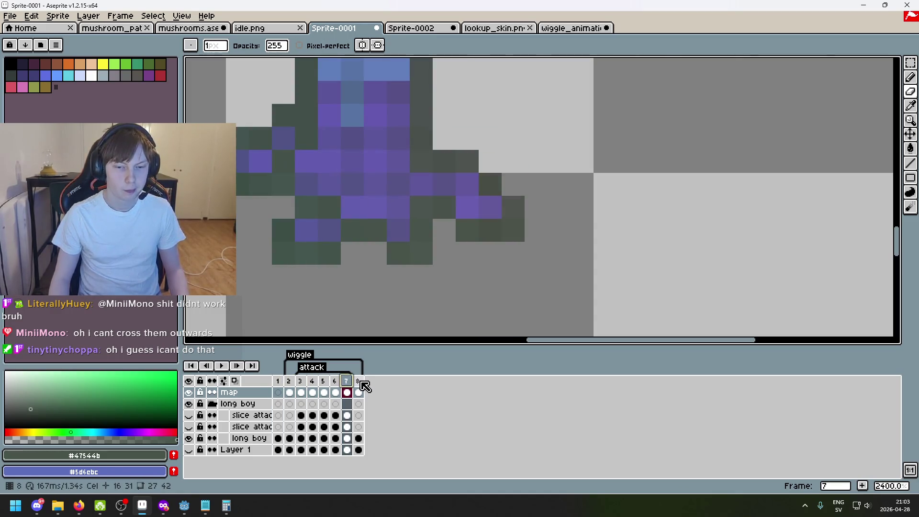
{"action": "left_click", "coordinate": [362, 382]}
{"action": "left_click", "coordinate": [355, 387]}
- Compare frames 7 and 8, ending on frame 7 with the arm region marquee-selected
{"action": "left_click", "coordinate": [359, 393]}
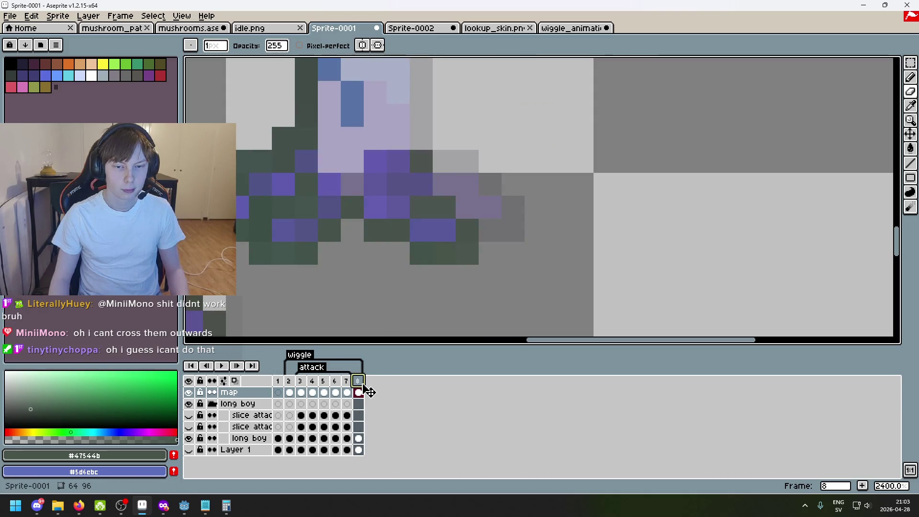
{"action": "left_click", "coordinate": [348, 391]}
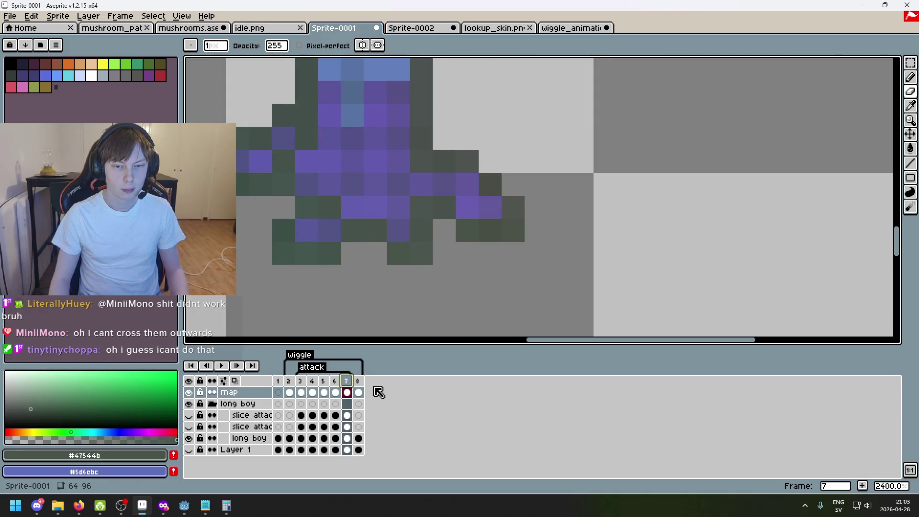
{"action": "left_click", "coordinate": [360, 389]}
{"action": "left_click", "coordinate": [347, 389]}
{"action": "left_click", "coordinate": [359, 389]}
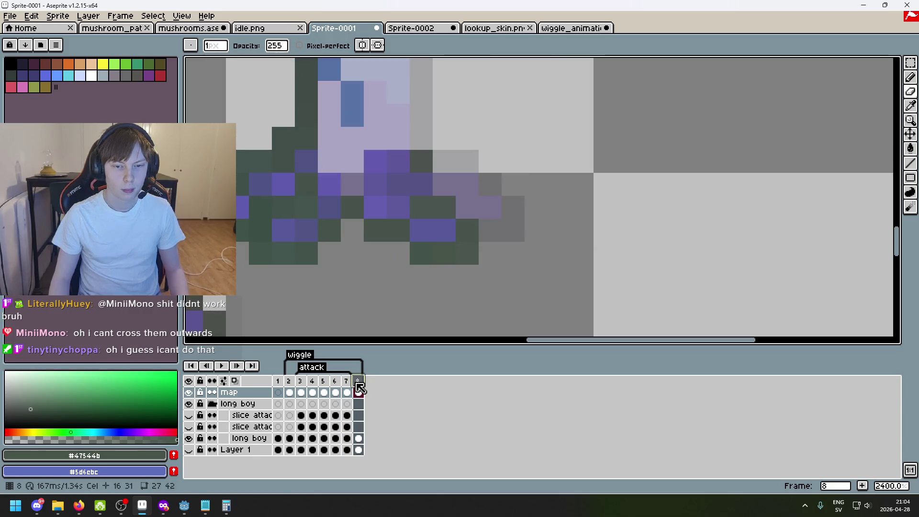
{"action": "left_click", "coordinate": [347, 391]}
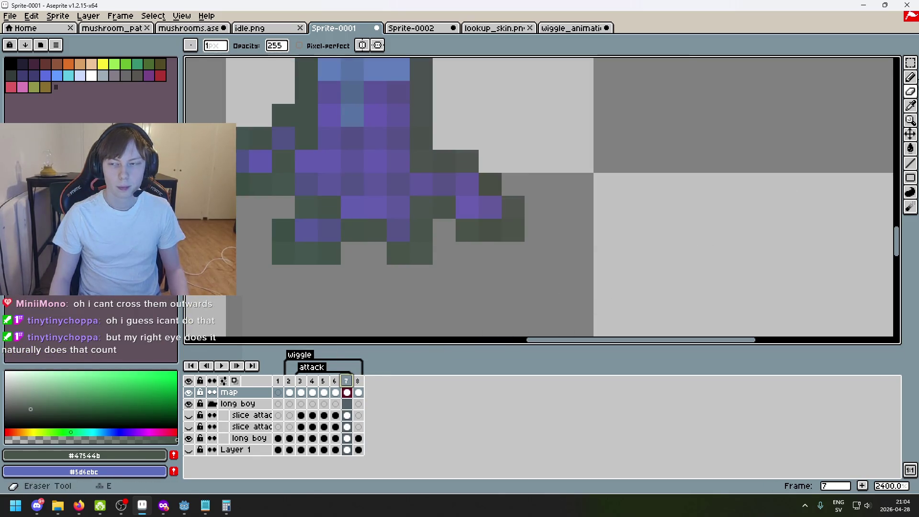
{"action": "key", "text": "m"}
{"action": "mouse_move", "coordinate": [663, 312]}
{"action": "left_mouse_down"}
{"action": "mouse_move", "coordinate": [479, 170]}
{"action": "mouse_move", "coordinate": [433, 149]}
{"action": "left_mouse_up"}
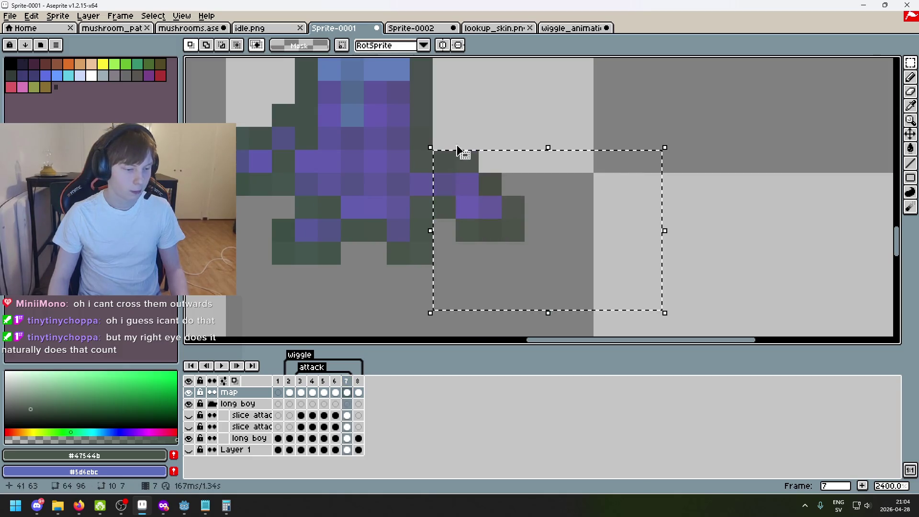
- Lasso-select the outstretched arm on frame 7 for copying
{"action": "left_click", "coordinate": [490, 115]}
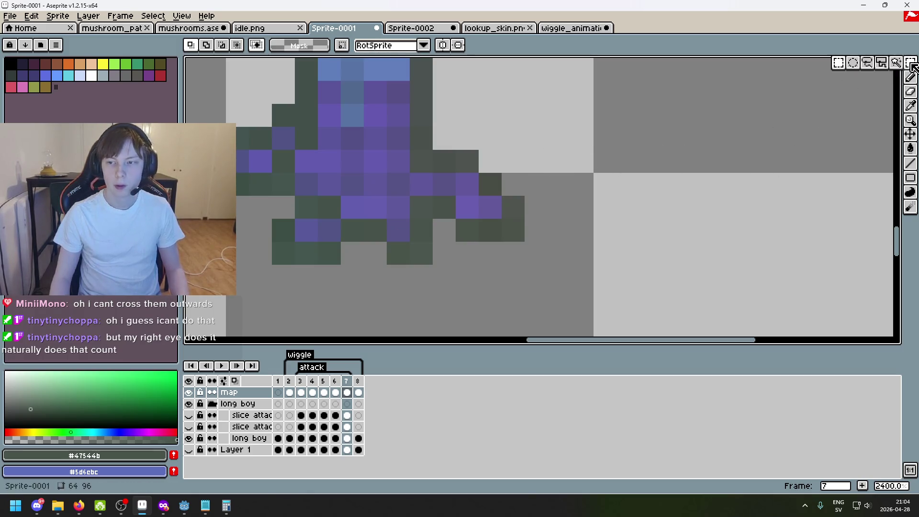
{"action": "key", "text": "w"}
{"action": "key", "text": "q"}
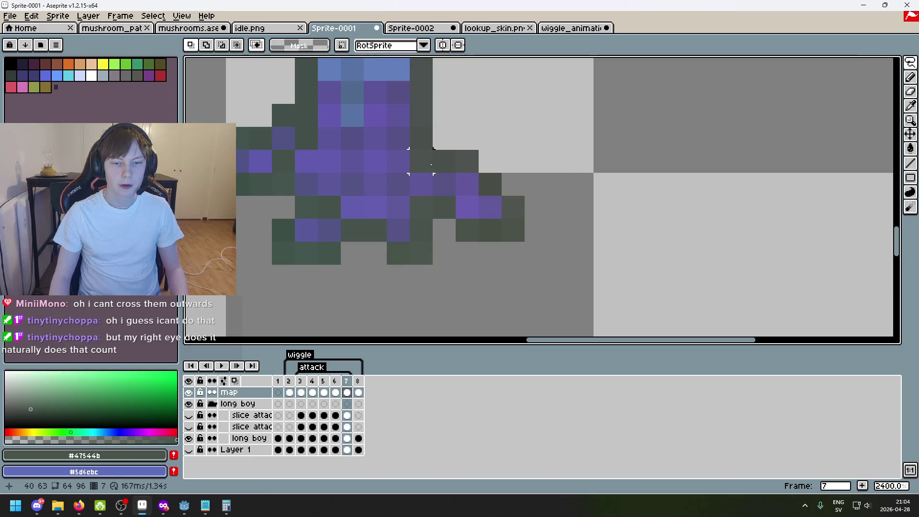
{"action": "mouse_move", "coordinate": [431, 165]}
{"action": "left_mouse_down"}
{"action": "mouse_move", "coordinate": [467, 164]}
{"action": "mouse_move", "coordinate": [537, 258]}
{"action": "mouse_move", "coordinate": [467, 201]}
{"action": "mouse_move", "coordinate": [433, 191]}
{"action": "left_mouse_up"}
{"action": "left_click", "coordinate": [651, 272]}
{"action": "mouse_move", "coordinate": [431, 311]}
{"action": "left_mouse_down"}
{"action": "mouse_move", "coordinate": [460, 332]}
{"action": "mouse_move", "coordinate": [398, 322]}
{"action": "left_mouse_up"}
- Paste the arm into frame 8 and place it beside the body
{"action": "key", "text": "period"}
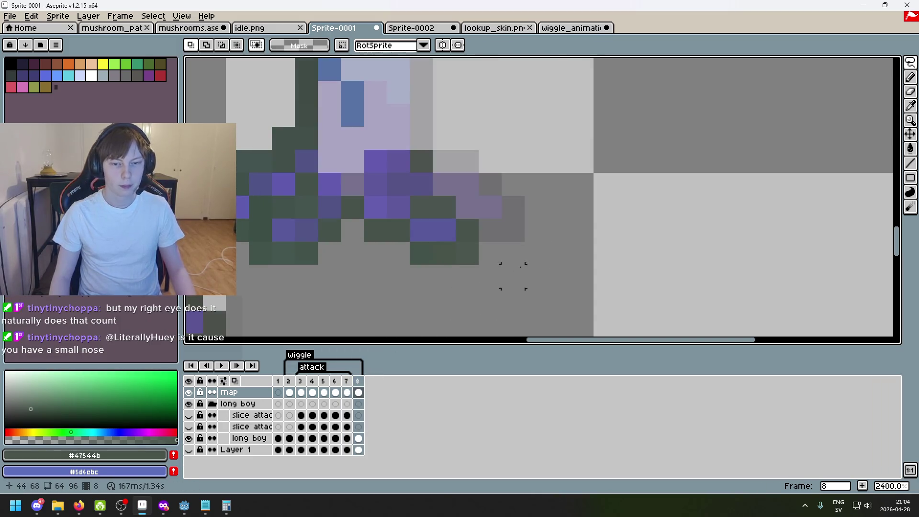
{"action": "key", "text": "ctrl+v"}
{"action": "mouse_move", "coordinate": [493, 242]}
{"action": "left_mouse_down"}
{"action": "mouse_move", "coordinate": [550, 240]}
{"action": "mouse_move", "coordinate": [495, 234]}
{"action": "mouse_move", "coordinate": [515, 238]}
{"action": "mouse_move", "coordinate": [498, 233]}
{"action": "mouse_move", "coordinate": [523, 211]}
{"action": "mouse_move", "coordinate": [501, 204]}
{"action": "mouse_move", "coordinate": [583, 170]}
{"action": "left_mouse_up"}
{"action": "key", "text": "Return"}
- Lasso the pasted arm block and move it down one pixel
{"action": "key", "text": "b"}
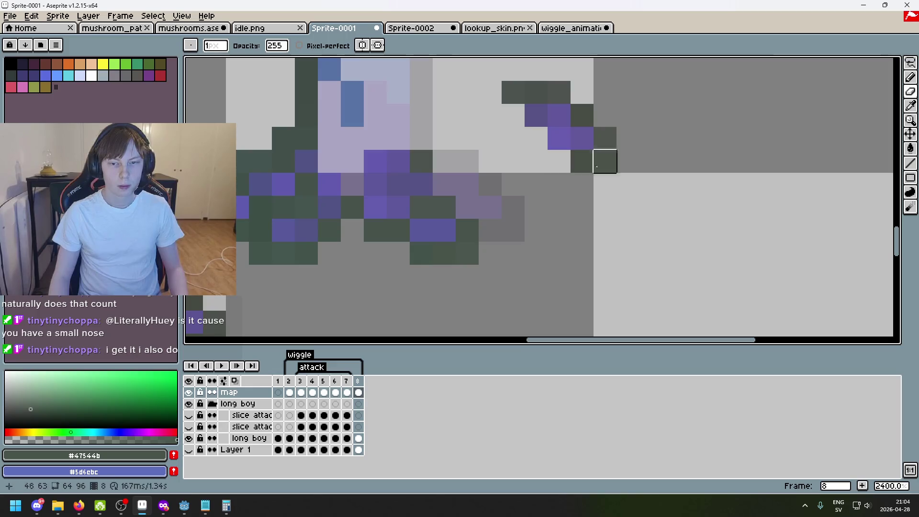
{"action": "left_click", "coordinate": [912, 65]}
{"action": "mouse_move", "coordinate": [627, 205]}
{"action": "left_mouse_down"}
{"action": "mouse_move", "coordinate": [546, 103]}
{"action": "mouse_move", "coordinate": [689, 81]}
{"action": "mouse_move", "coordinate": [628, 205]}
{"action": "left_mouse_up"}
{"action": "mouse_move", "coordinate": [628, 164]}
{"action": "left_mouse_down"}
{"action": "mouse_move", "coordinate": [628, 186]}
{"action": "mouse_move", "coordinate": [548, 242]}
{"action": "left_mouse_up"}
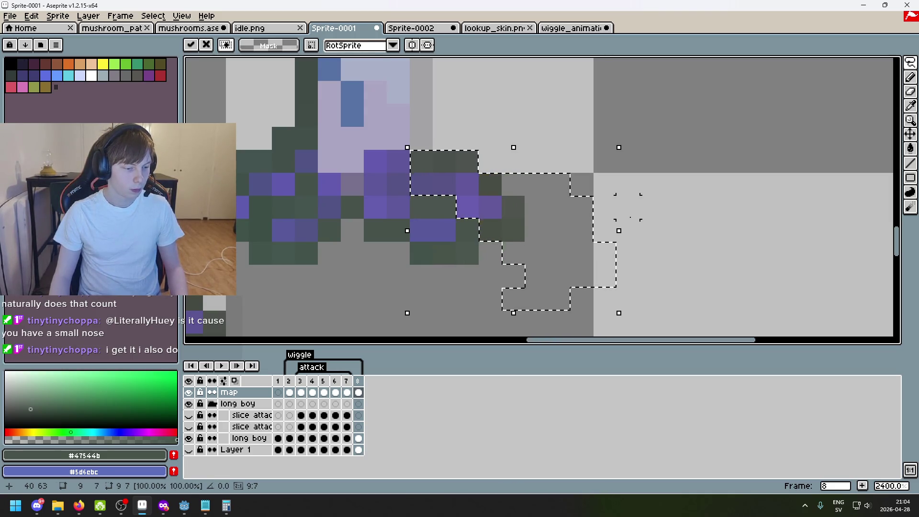
{"action": "left_click", "coordinate": [628, 230]}
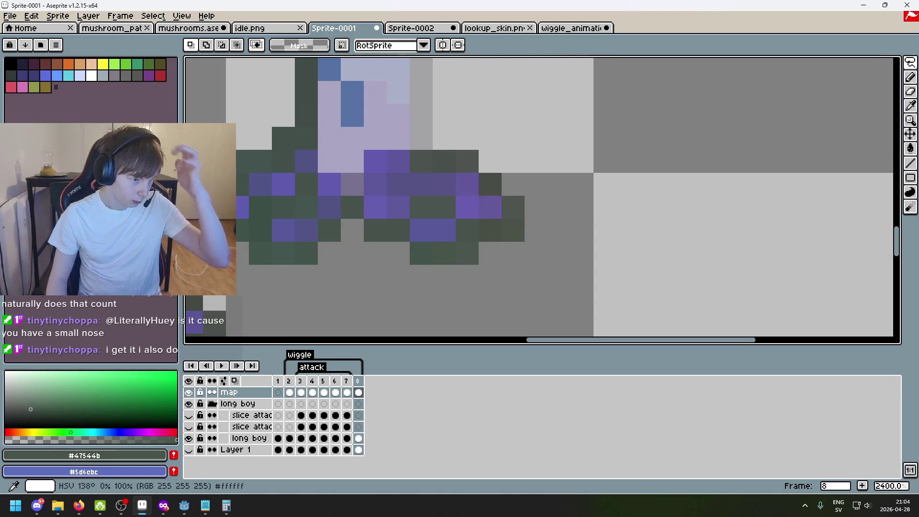
{"action": "scroll", "coordinate": [411, 230], "scroll_direction": "down", "scroll_amount": 1}
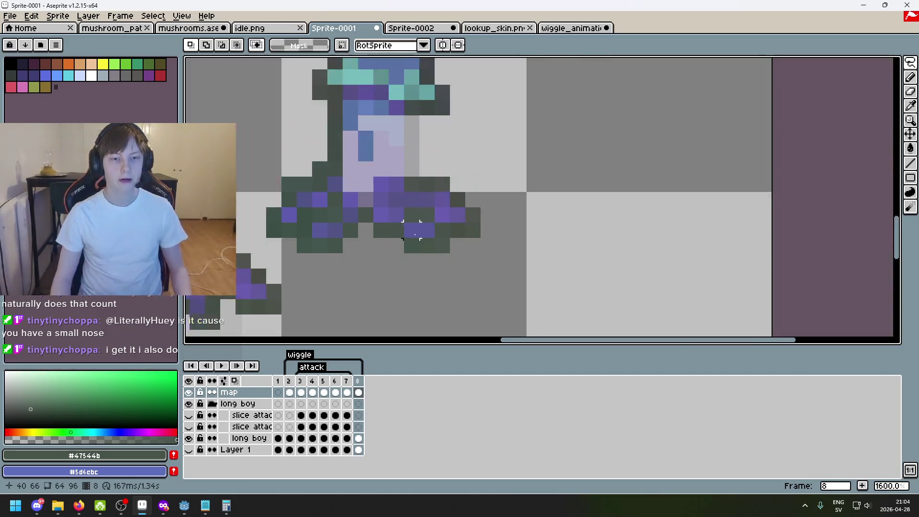
- Preview the creature's poses from frame 3 through frame 7
{"action": "left_click_drag", "start_coordinate": [457, 231], "coordinate": [581, 231]}
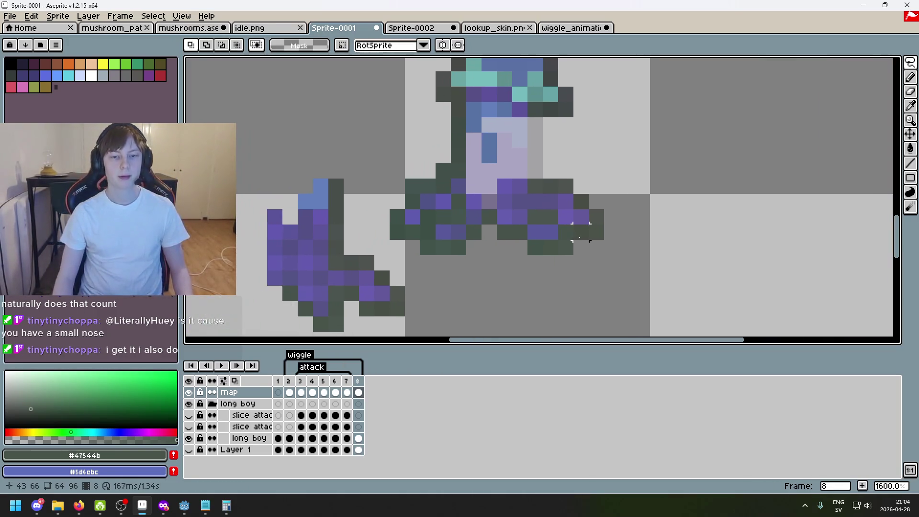
{"action": "left_click", "coordinate": [347, 381]}
{"action": "left_click", "coordinate": [339, 381]}
{"action": "left_click", "coordinate": [347, 381]}
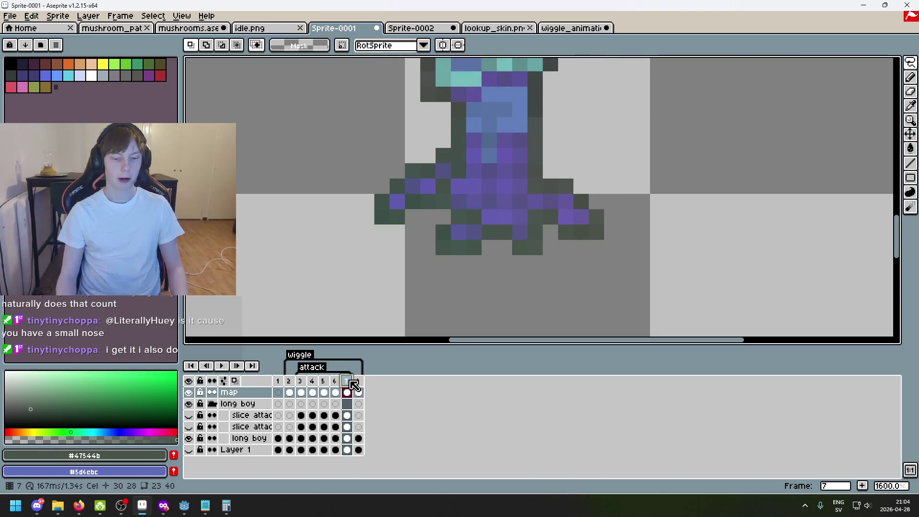
{"action": "mouse_move", "coordinate": [300, 388]}
{"action": "left_mouse_down"}
{"action": "mouse_move", "coordinate": [352, 382]}
{"action": "mouse_move", "coordinate": [301, 384]}
{"action": "mouse_move", "coordinate": [326, 384]}
{"action": "left_mouse_up"}
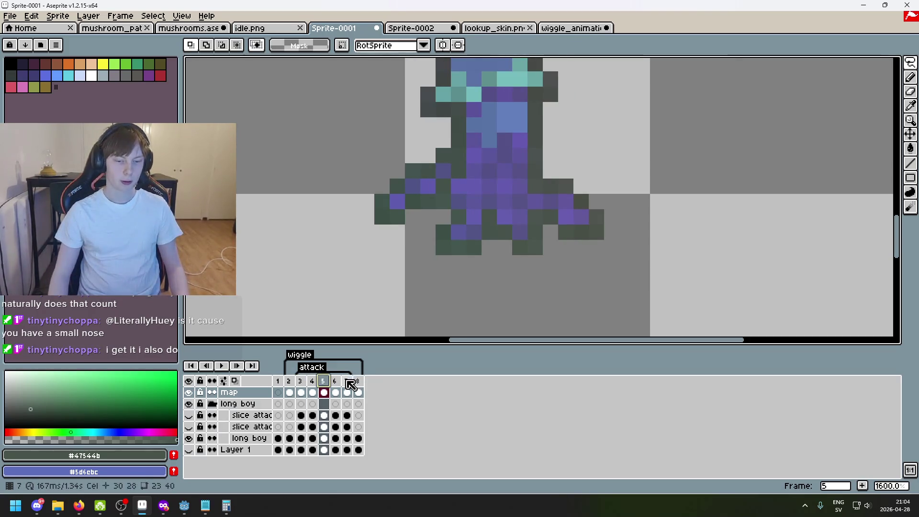
{"action": "key", "text": "Right"}
{"action": "key", "text": "Right"}
- Flip repeatedly between frames 7 and 8, ending on frame 7 with the Rectangular Marquee
{"action": "left_click", "coordinate": [363, 385]}
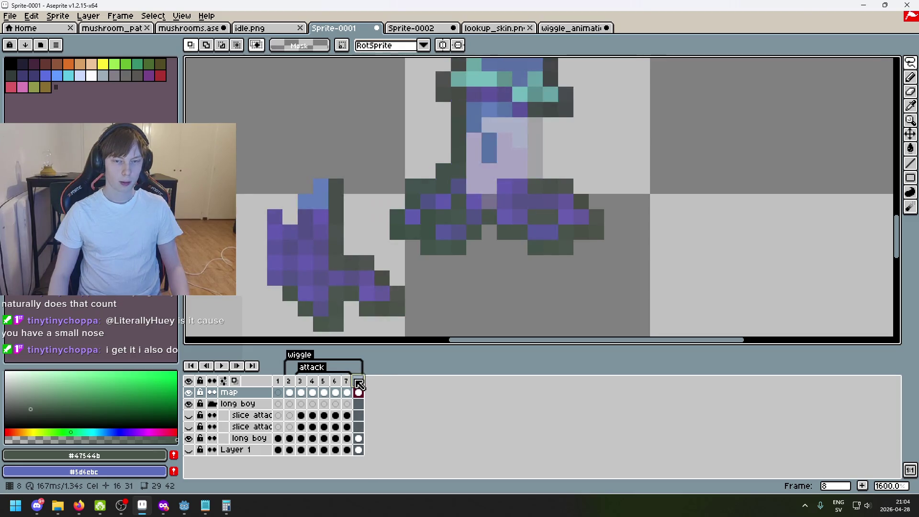
{"action": "key", "text": "Left"}
{"action": "left_click", "coordinate": [368, 384]}
{"action": "key", "text": "Left"}
{"action": "left_click", "coordinate": [358, 382]}
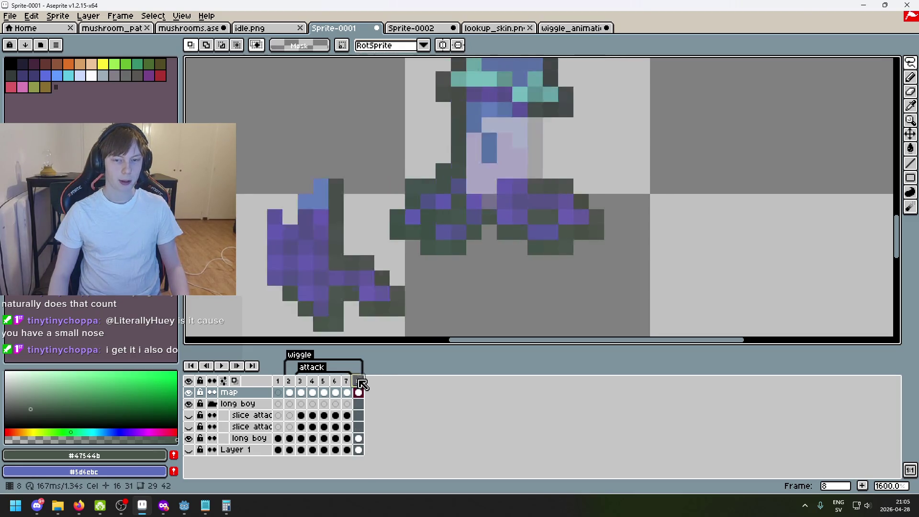
{"action": "left_click", "coordinate": [346, 381]}
{"action": "left_click", "coordinate": [359, 382]}
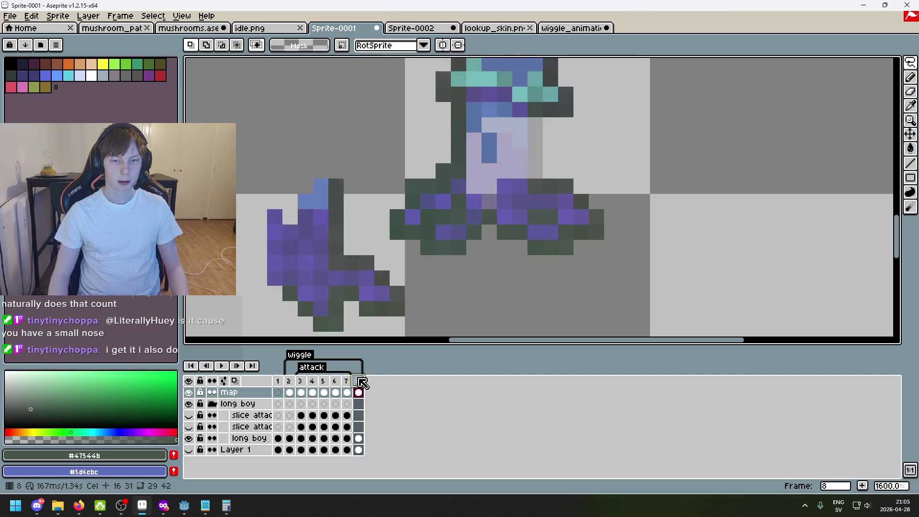
{"action": "left_click", "coordinate": [348, 381]}
{"action": "left_click", "coordinate": [359, 382]}
{"action": "left_click", "coordinate": [351, 382]}
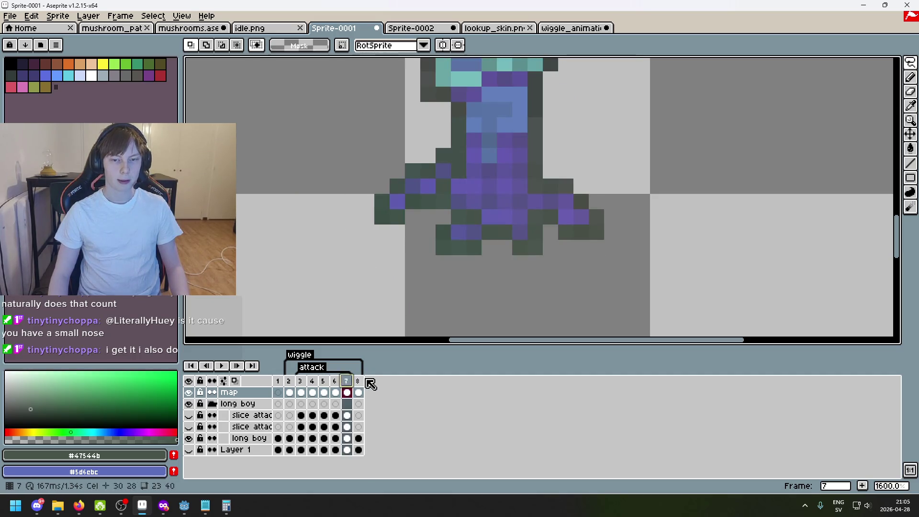
{"action": "left_click", "coordinate": [359, 382]}
{"action": "left_click", "coordinate": [349, 382]}
{"action": "left_click", "coordinate": [359, 383]}
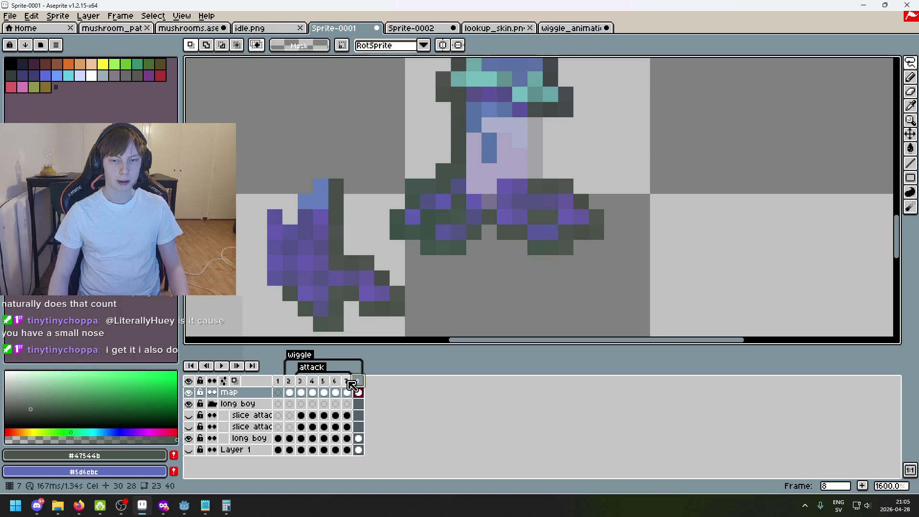
{"action": "left_click", "coordinate": [348, 381]}
{"action": "left_click", "coordinate": [359, 382]}
{"action": "left_click", "coordinate": [348, 382]}
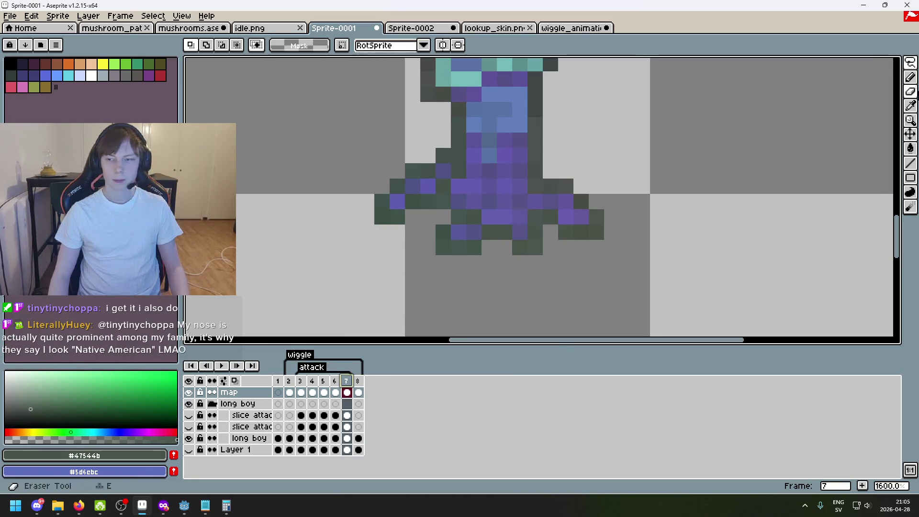
{"action": "left_click", "coordinate": [910, 63]}
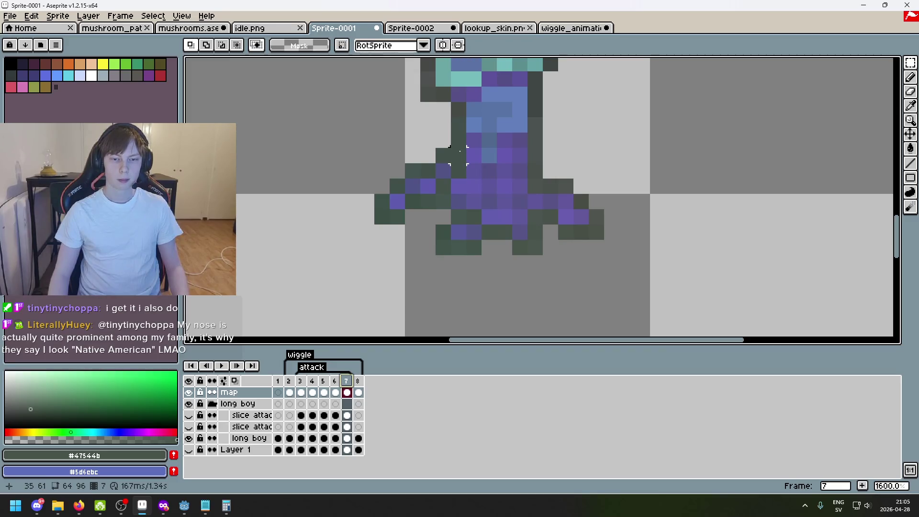
- Copy the purple torso block from frame 7 and paste it into frame 8 on a new Layer 2
{"action": "mouse_move", "coordinate": [449, 131]}
{"action": "left_mouse_down"}
{"action": "mouse_move", "coordinate": [469, 167]}
{"action": "mouse_move", "coordinate": [526, 196]}
{"action": "mouse_move", "coordinate": [545, 195]}
{"action": "left_mouse_up"}
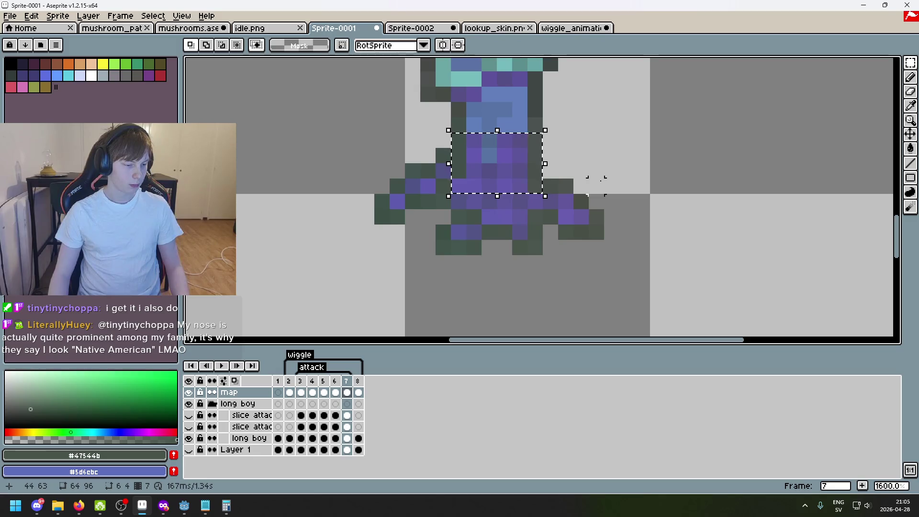
{"action": "right_click", "coordinate": [229, 393]}
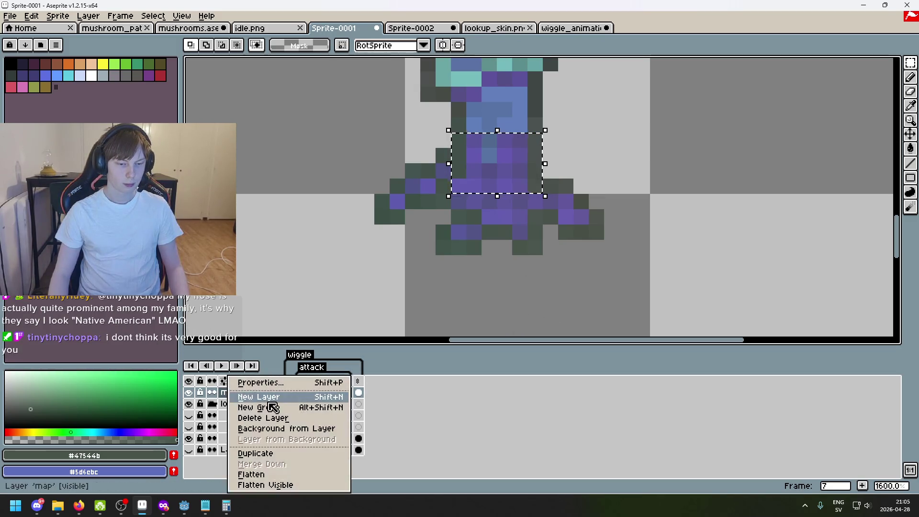
{"action": "left_click", "coordinate": [270, 401]}
{"action": "left_click", "coordinate": [358, 381]}
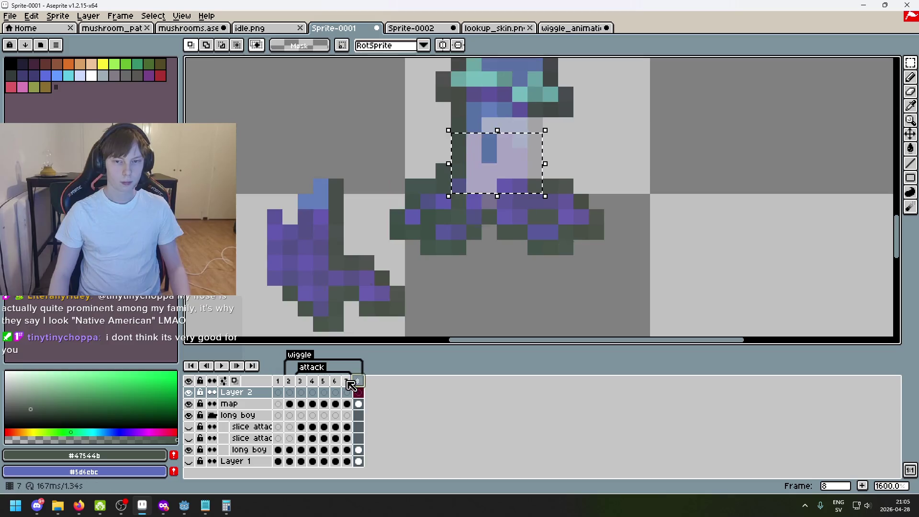
{"action": "left_click", "coordinate": [348, 381]}
{"action": "key", "text": "Right"}
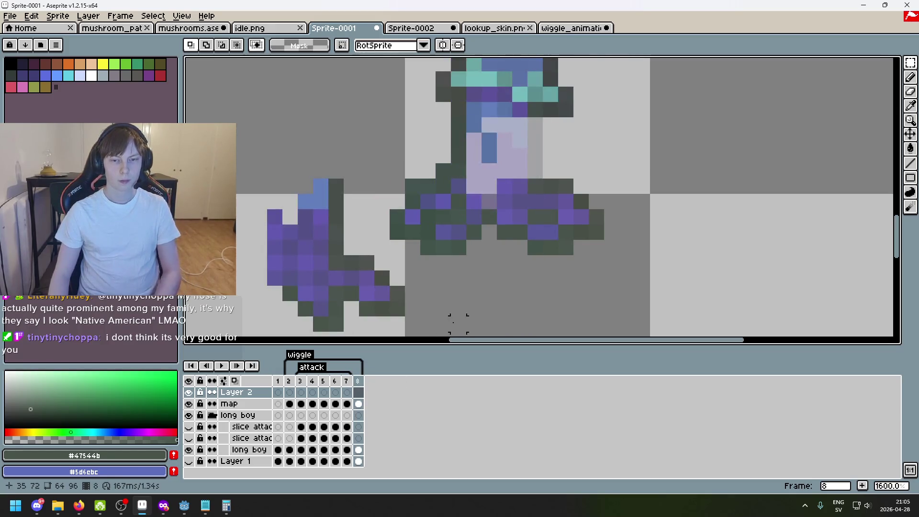
{"action": "key", "text": "ctrl+v"}
- Position the pasted purple block over the figure's pale neck, erasing its dark corner pixel
{"action": "mouse_move", "coordinate": [534, 169]}
{"action": "left_mouse_down"}
{"action": "mouse_move", "coordinate": [544, 158]}
{"action": "mouse_move", "coordinate": [642, 137]}
{"action": "mouse_move", "coordinate": [677, 159]}
{"action": "mouse_move", "coordinate": [544, 153]}
{"action": "mouse_move", "coordinate": [468, 184]}
{"action": "mouse_move", "coordinate": [503, 189]}
{"action": "mouse_move", "coordinate": [677, 150]}
{"action": "mouse_move", "coordinate": [465, 176]}
{"action": "mouse_move", "coordinate": [688, 179]}
{"action": "left_mouse_up"}
{"action": "left_click", "coordinate": [611, 187]}
{"action": "scroll", "coordinate": [612, 187], "scroll_direction": "up", "scroll_amount": 1}
{"action": "key", "text": "ctrl+d"}
{"action": "key", "text": "e"}
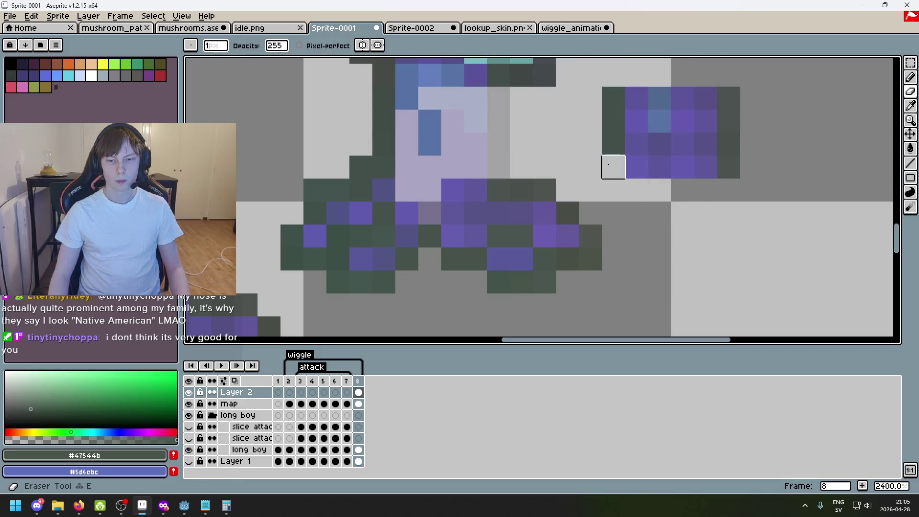
{"action": "left_click", "coordinate": [608, 164]}
{"action": "left_click", "coordinate": [911, 63]}
{"action": "mouse_move", "coordinate": [812, 182]}
{"action": "left_mouse_down"}
{"action": "mouse_move", "coordinate": [622, 84]}
{"action": "mouse_move", "coordinate": [599, 83]}
{"action": "left_mouse_up"}
{"action": "mouse_move", "coordinate": [698, 154]}
{"action": "left_mouse_down"}
{"action": "mouse_move", "coordinate": [489, 173]}
{"action": "mouse_move", "coordinate": [478, 127]}
{"action": "mouse_move", "coordinate": [478, 173]}
{"action": "mouse_move", "coordinate": [473, 147]}
{"action": "left_mouse_up"}
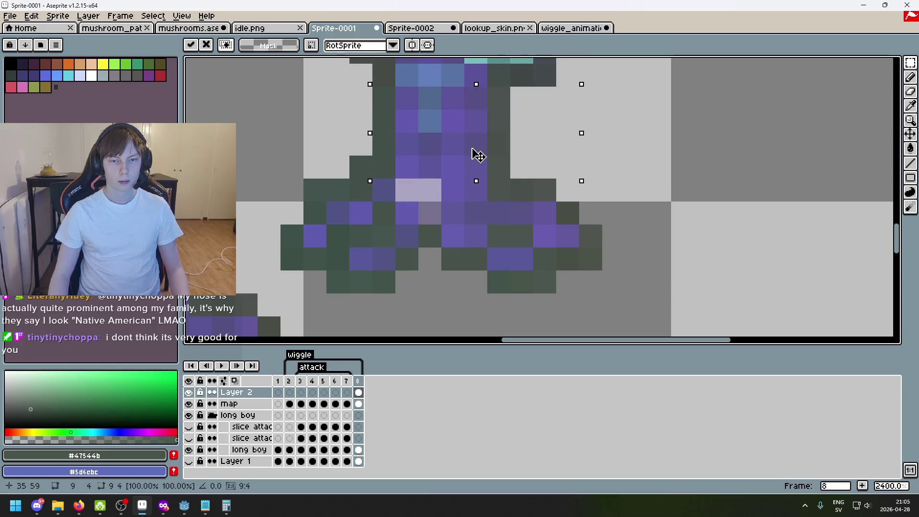
{"action": "key", "text": "ctrl+d"}
- Paint the leftover light neck pixels purple #635baf and preview the animation on frame 8
{"action": "left_click", "coordinate": [406, 167], "text": "alt"}
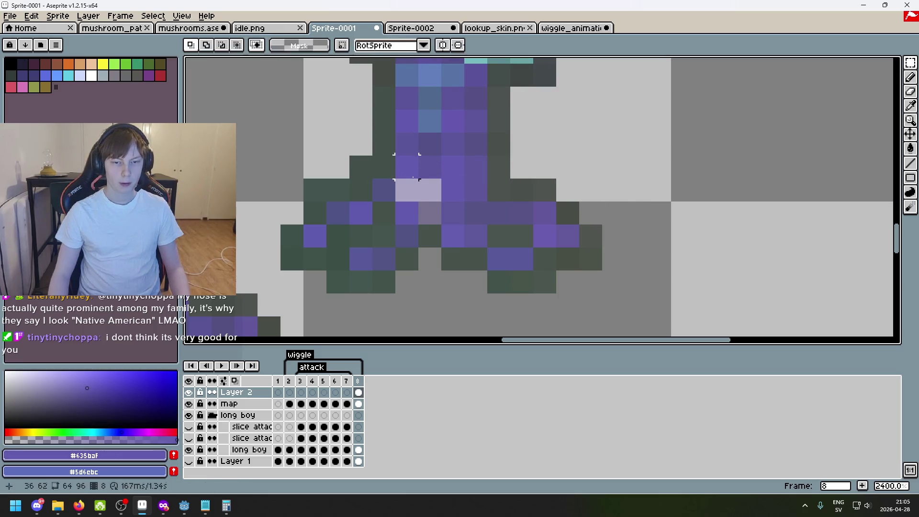
{"action": "key", "text": "b"}
{"action": "left_click_drag", "start_coordinate": [410, 185], "coordinate": [452, 180]}
{"action": "left_click", "coordinate": [427, 214], "text": "alt"}
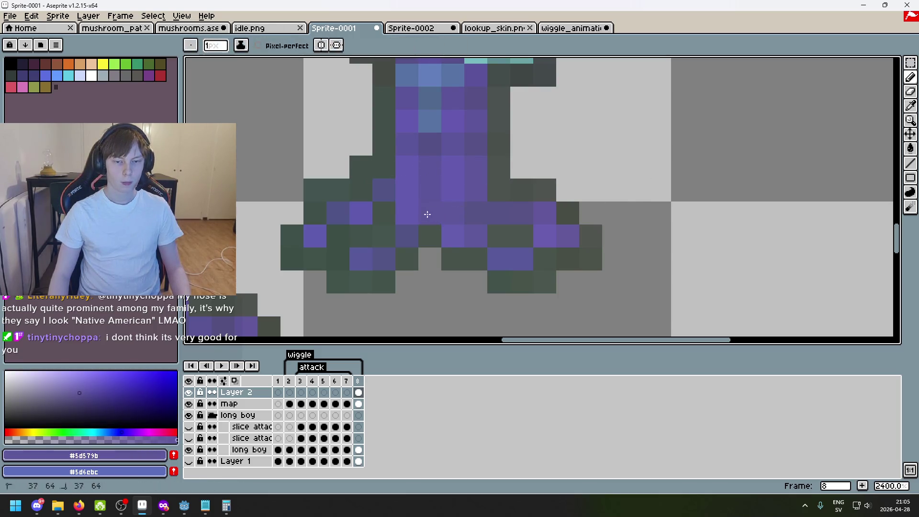
{"action": "scroll", "coordinate": [498, 215], "scroll_direction": "down", "scroll_amount": 7}
{"action": "scroll", "coordinate": [495, 216], "scroll_direction": "down", "scroll_amount": 1}
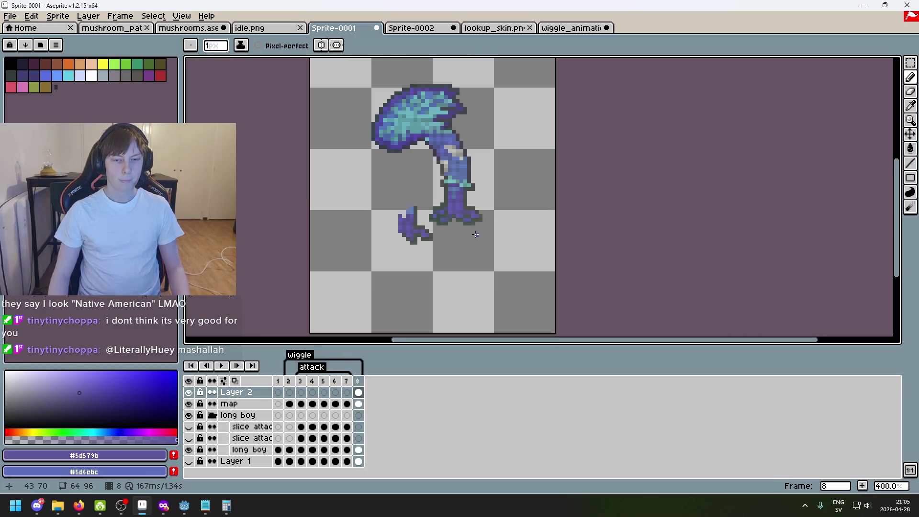
{"action": "key", "text": "Return"}
{"action": "key", "text": "Return"}
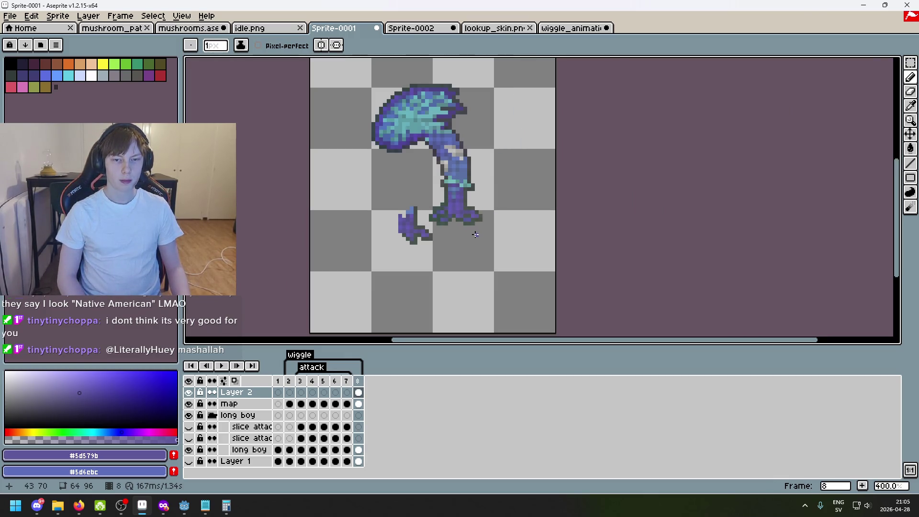
{"action": "key", "text": "Return"}
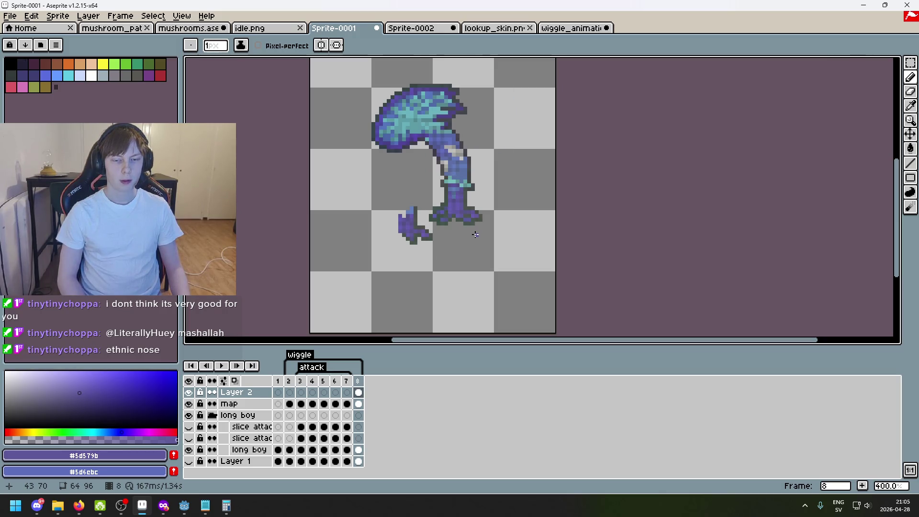
{"action": "scroll", "coordinate": [426, 235], "scroll_direction": "up", "scroll_amount": 3}
{"action": "key", "text": "c"}
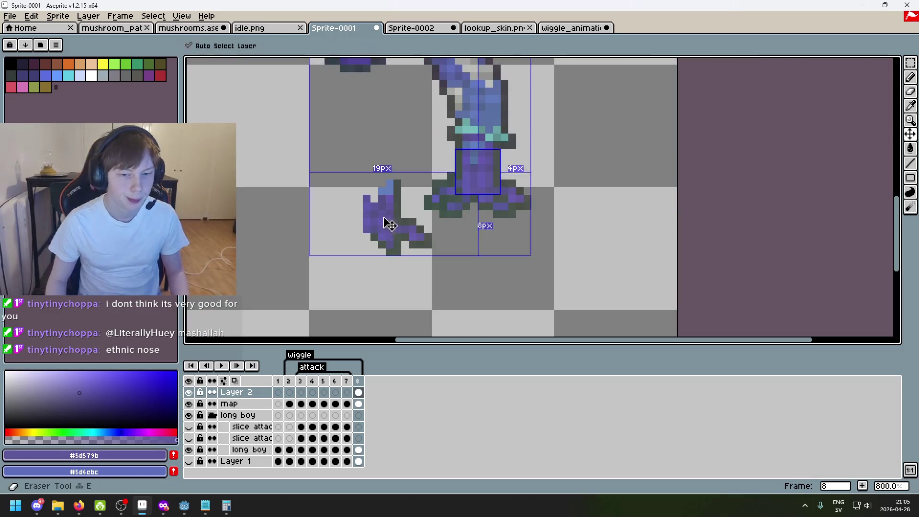
{"action": "key", "text": "e"}
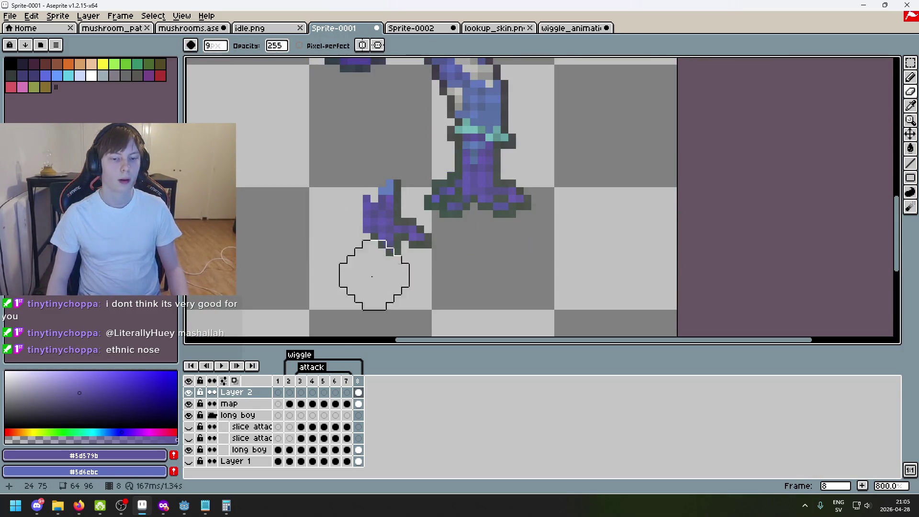
{"action": "left_click", "coordinate": [189, 392]}
{"action": "left_click", "coordinate": [189, 392]}
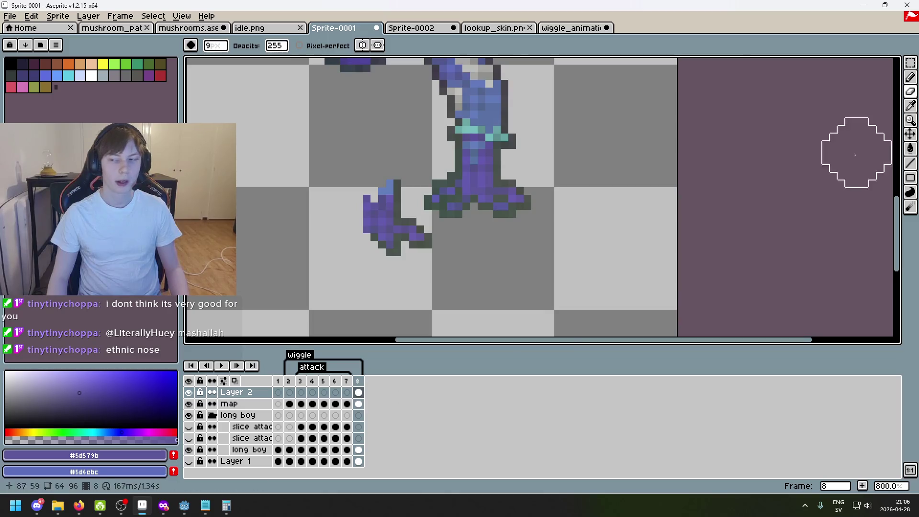
{"action": "left_click", "coordinate": [188, 404]}
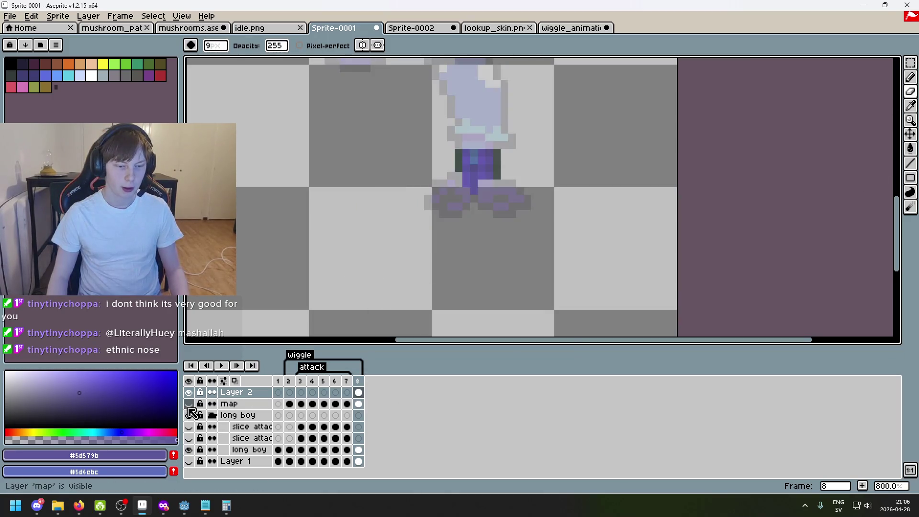
{"action": "left_click", "coordinate": [189, 405]}
{"action": "left_click", "coordinate": [230, 404]}
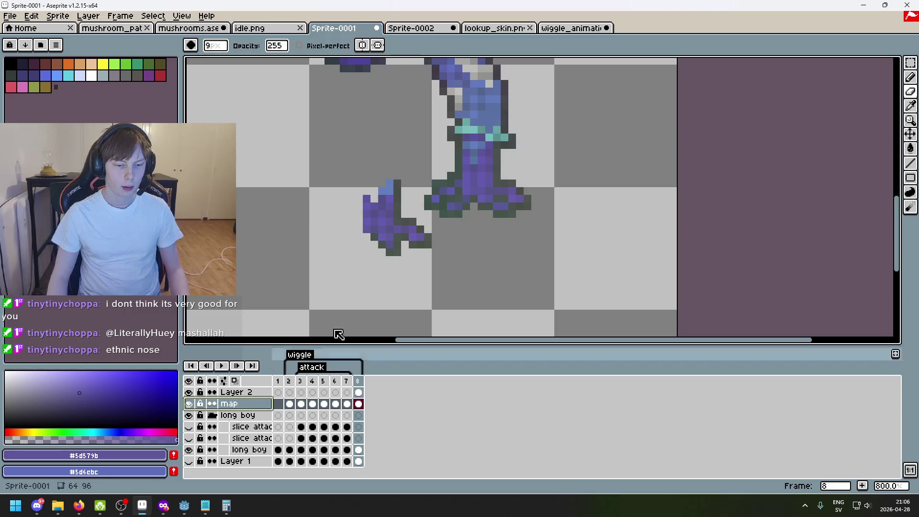
{"action": "scroll", "coordinate": [369, 211], "scroll_direction": "down", "scroll_amount": 4}
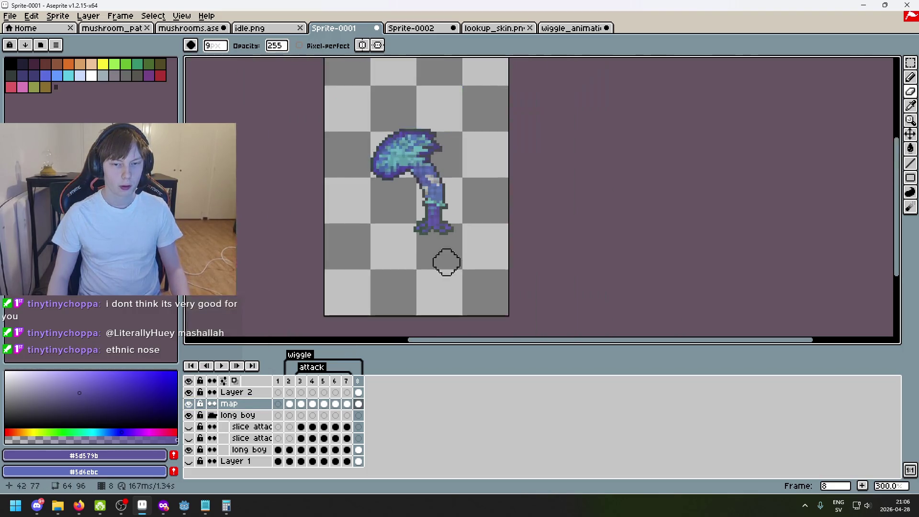
{"action": "scroll", "coordinate": [484, 232], "scroll_direction": "right", "scroll_amount": 2}
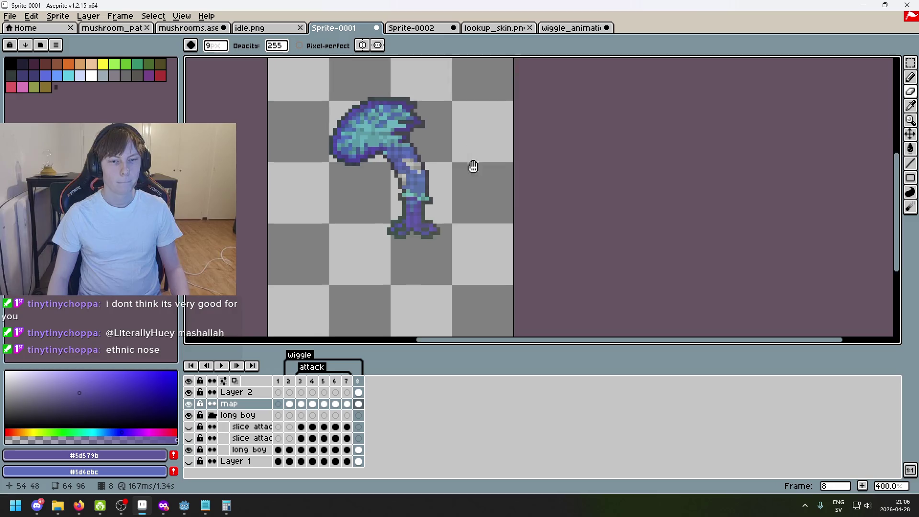
{"action": "scroll", "coordinate": [503, 220], "scroll_direction": "up", "scroll_amount": 1}
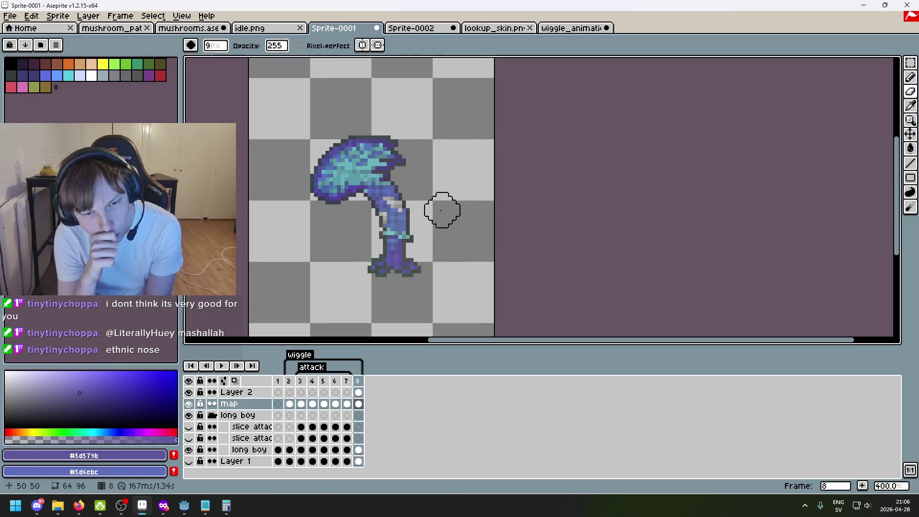
{"action": "right_click", "coordinate": [321, 373]}
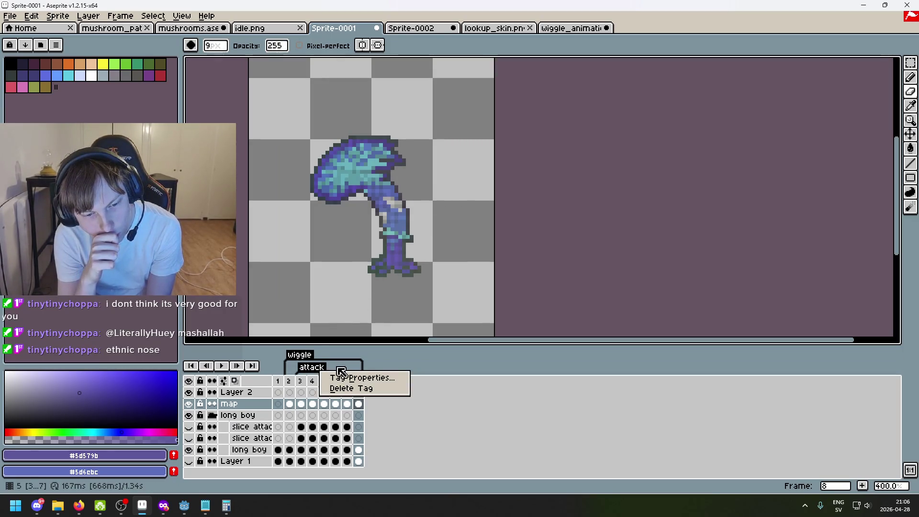
{"action": "left_click", "coordinate": [348, 369]}
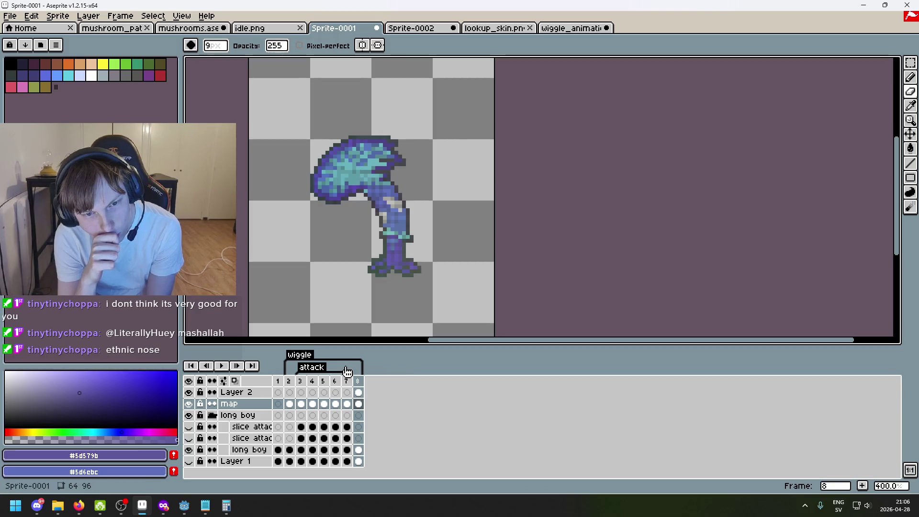
{"action": "left_click", "coordinate": [314, 382]}
{"action": "left_click", "coordinate": [324, 381]}
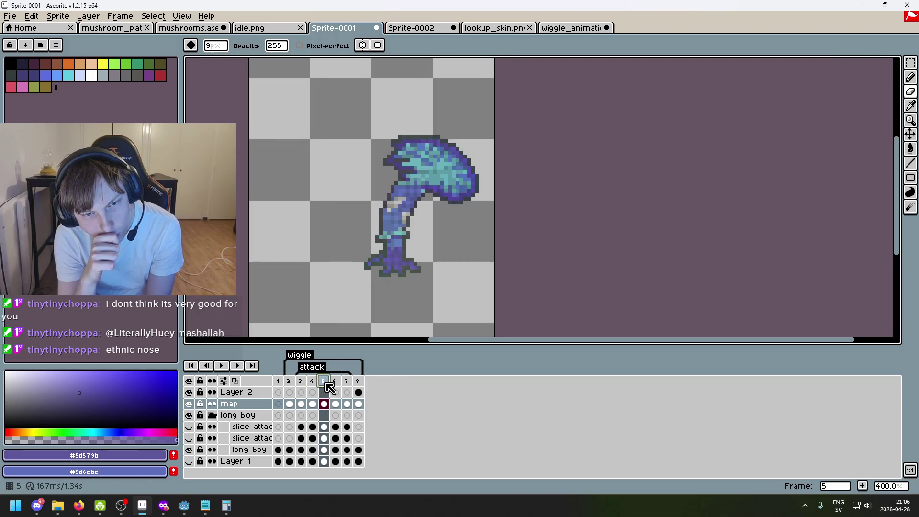
{"action": "right_click", "coordinate": [314, 391]}
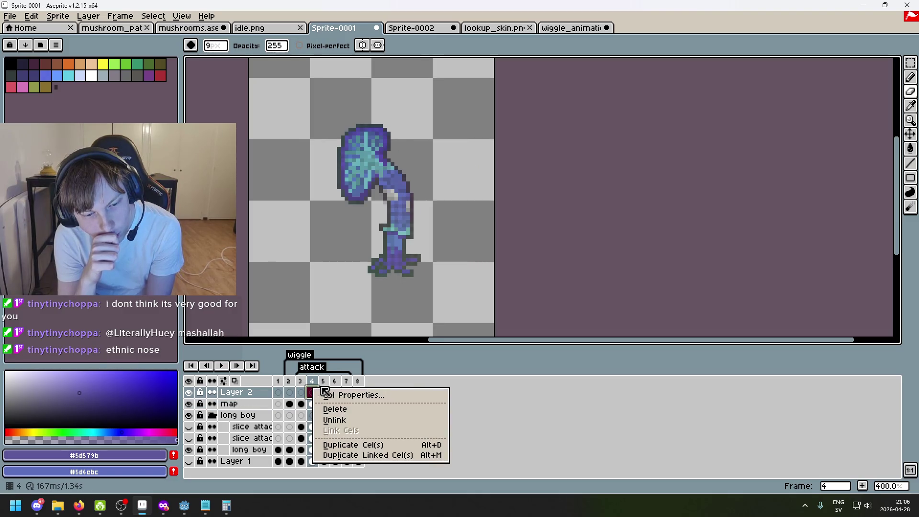
{"action": "key", "text": "Escape"}
{"action": "key", "text": "Right"}
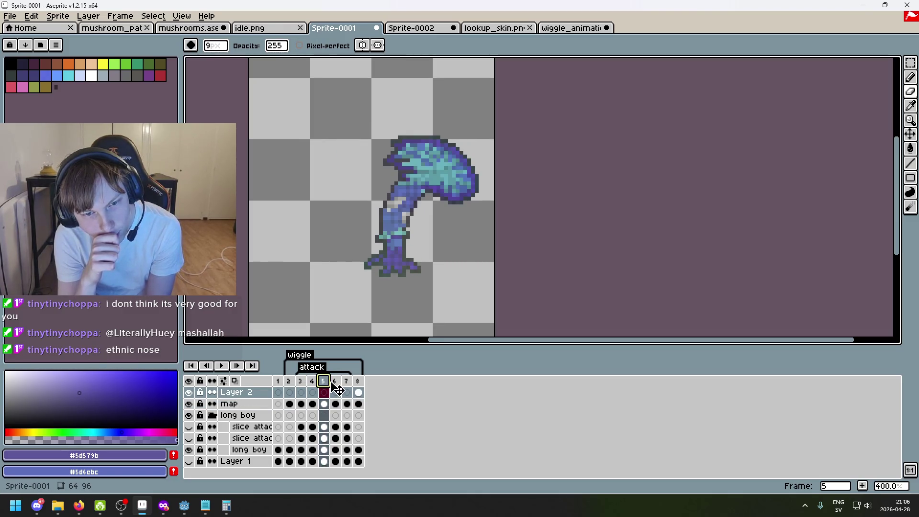
{"action": "left_click", "coordinate": [335, 383]}
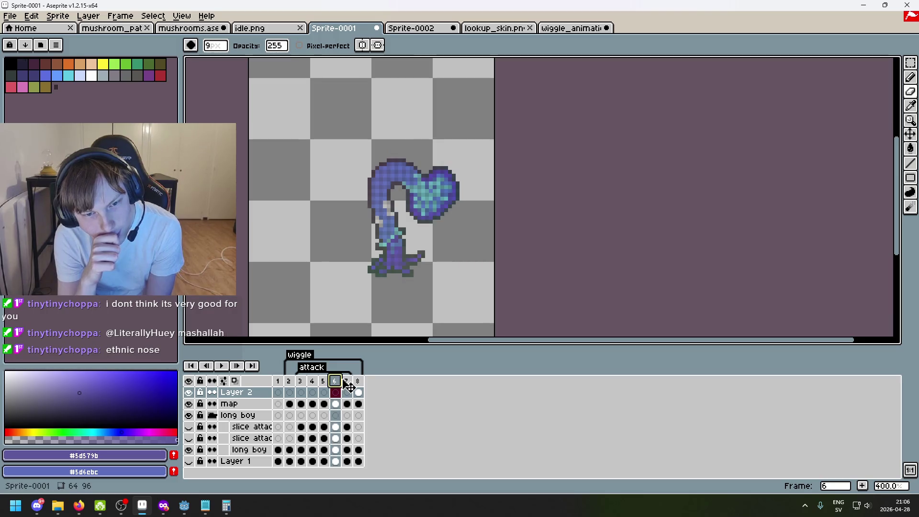
{"action": "left_click", "coordinate": [348, 385]}
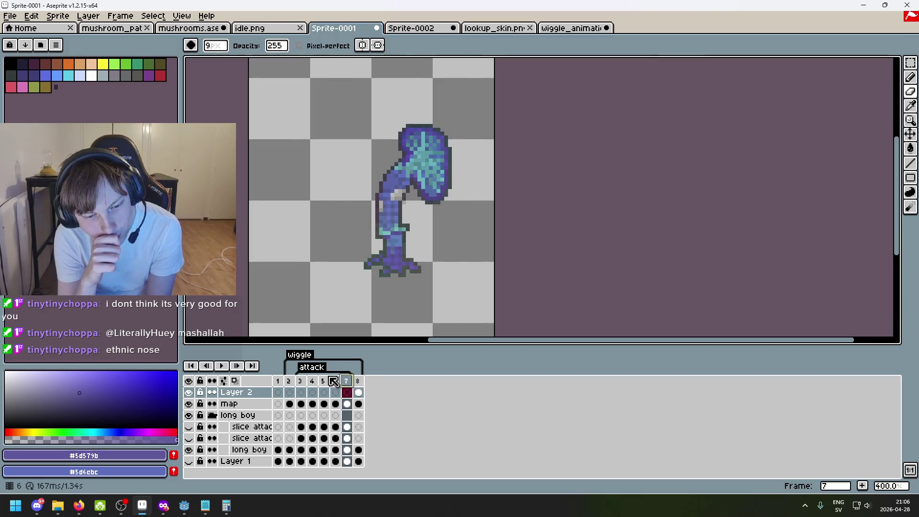
{"action": "left_click", "coordinate": [312, 382]}
{"action": "left_click", "coordinate": [222, 366]}
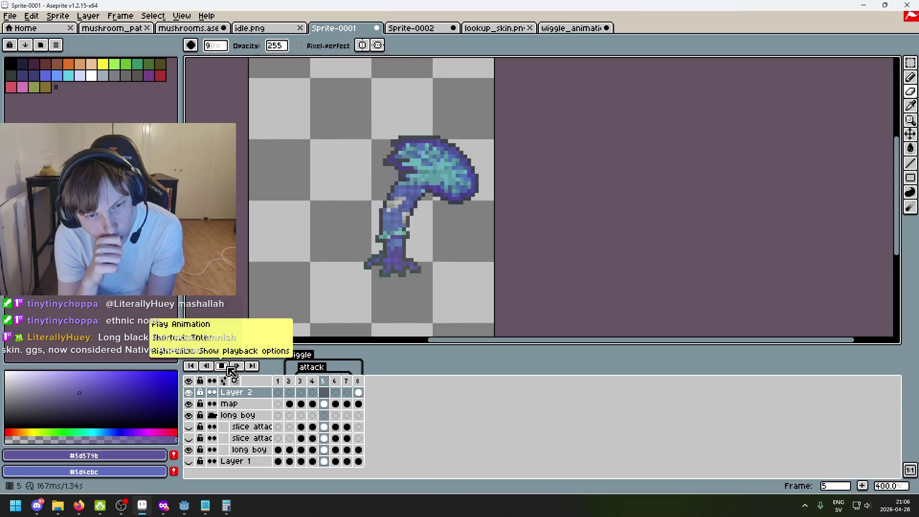
{"action": "left_click", "coordinate": [231, 371]}
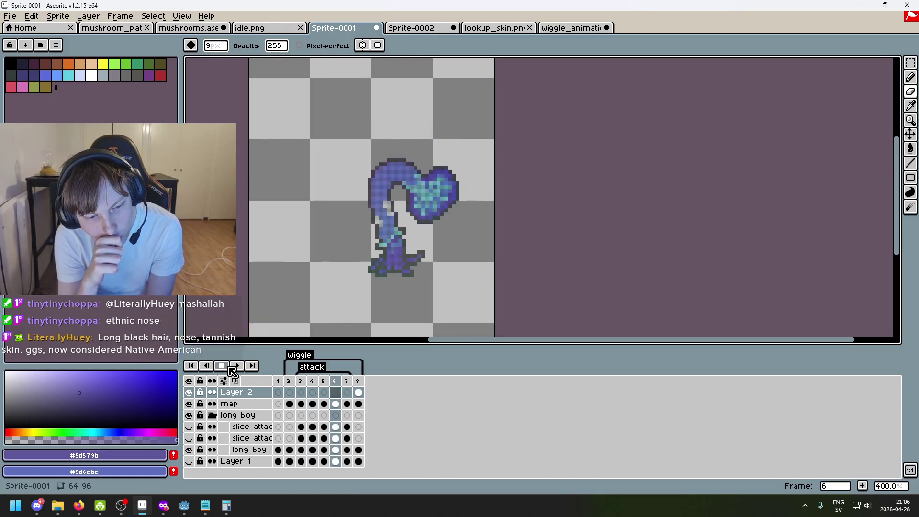
{"action": "left_click", "coordinate": [360, 393]}
{"action": "left_click", "coordinate": [227, 366]}
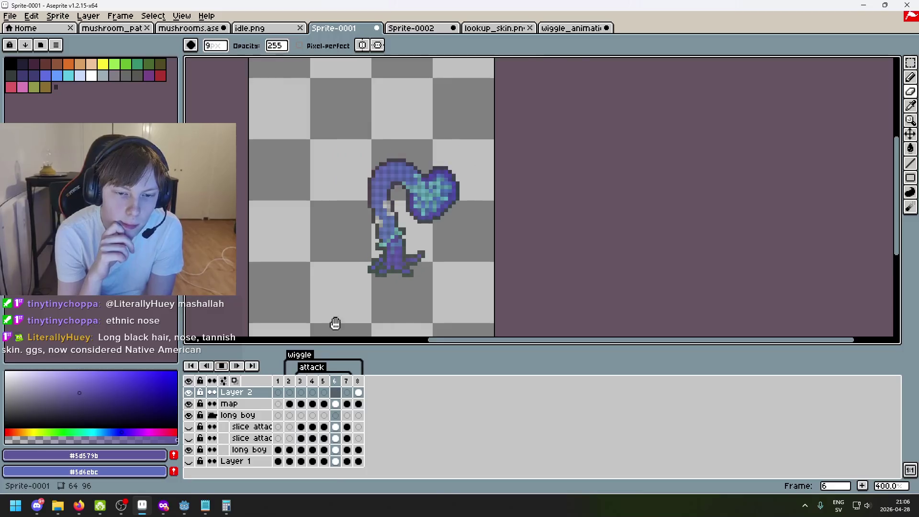
{"action": "left_click", "coordinate": [223, 368]}
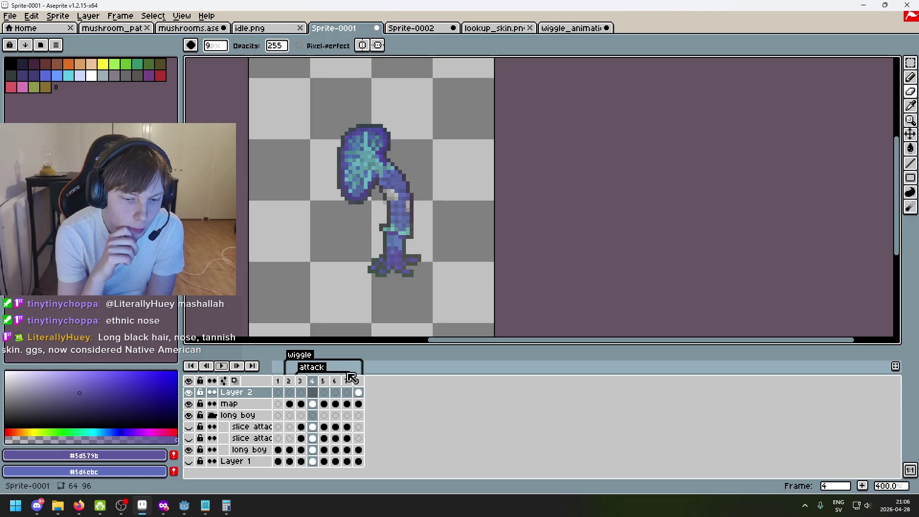
{"action": "left_click", "coordinate": [358, 393]}
{"action": "left_click", "coordinate": [224, 367]}
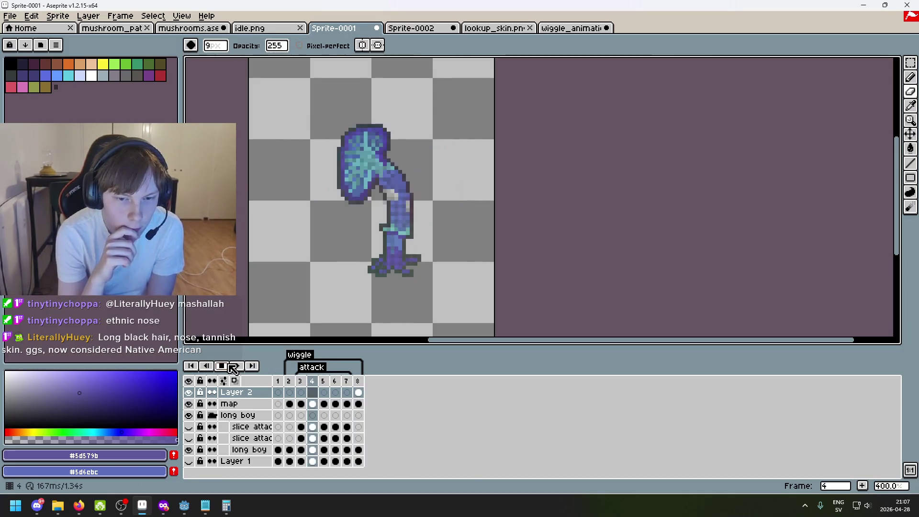
{"action": "left_click", "coordinate": [250, 250]}
{"action": "scroll", "coordinate": [250, 250], "scroll_direction": "down", "scroll_amount": 4}
{"action": "scroll", "coordinate": [251, 249], "scroll_direction": "down", "scroll_amount": 1}
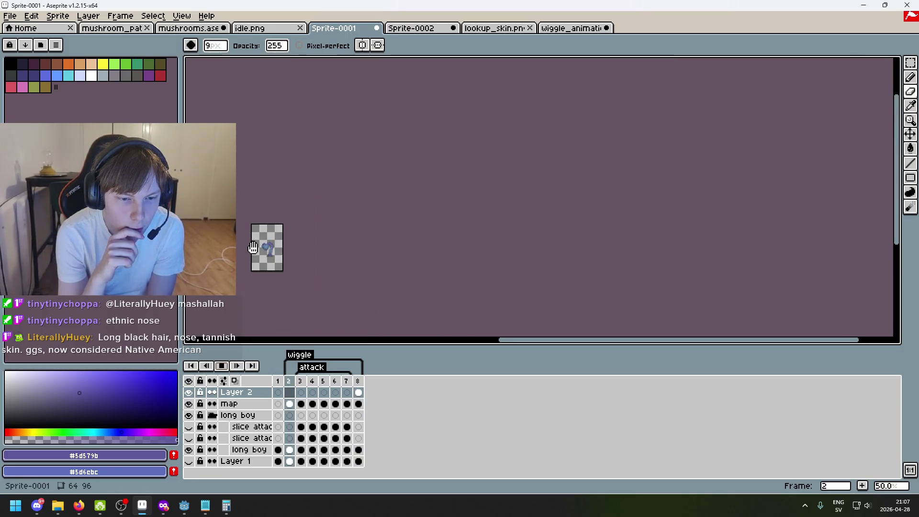
{"action": "scroll", "coordinate": [256, 250], "scroll_direction": "up", "scroll_amount": 2}
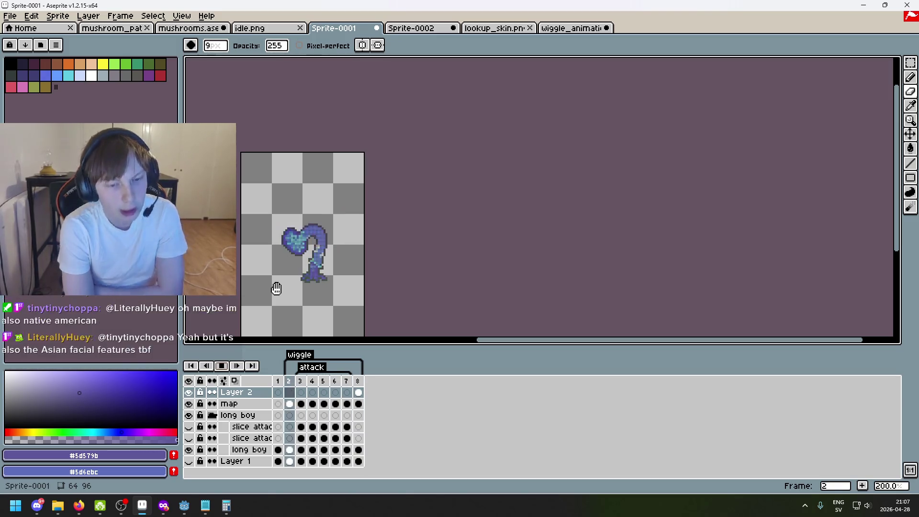
- Stop the preview and flip back and forth through the mushroom frames to compare poses
{"action": "key", "text": "Return"}
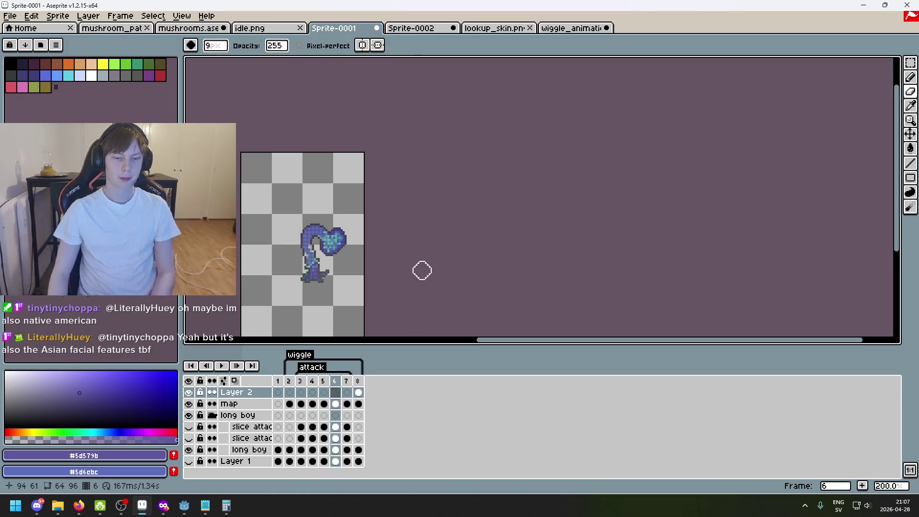
{"action": "key", "text": "Left"}
{"action": "key", "text": "Left"}
{"action": "key", "text": "Left"}
{"action": "key", "text": "Right"}
{"action": "key", "text": "Right"}
{"action": "key", "text": "Right"}
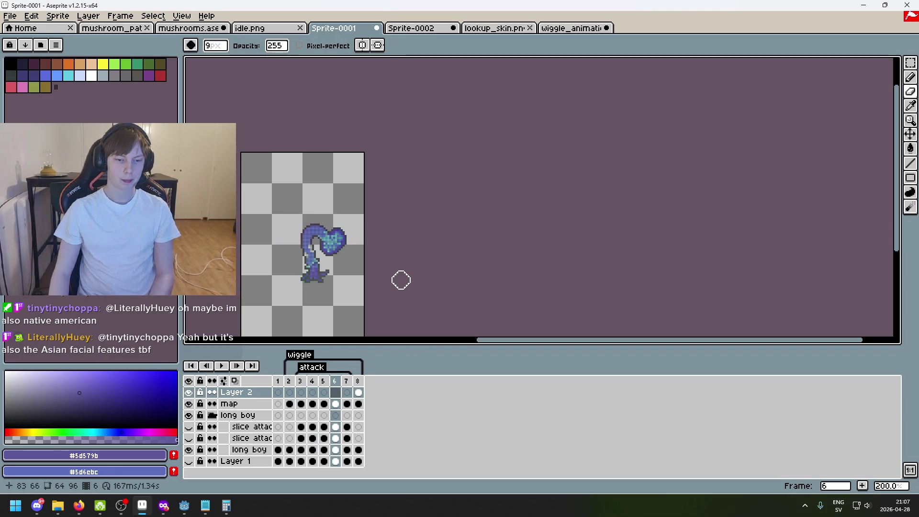
{"action": "key", "text": "Left"}
{"action": "key", "text": "Left"}
{"action": "key", "text": "Left"}
{"action": "key", "text": "Right"}
{"action": "key", "text": "Right"}
{"action": "key", "text": "Right"}
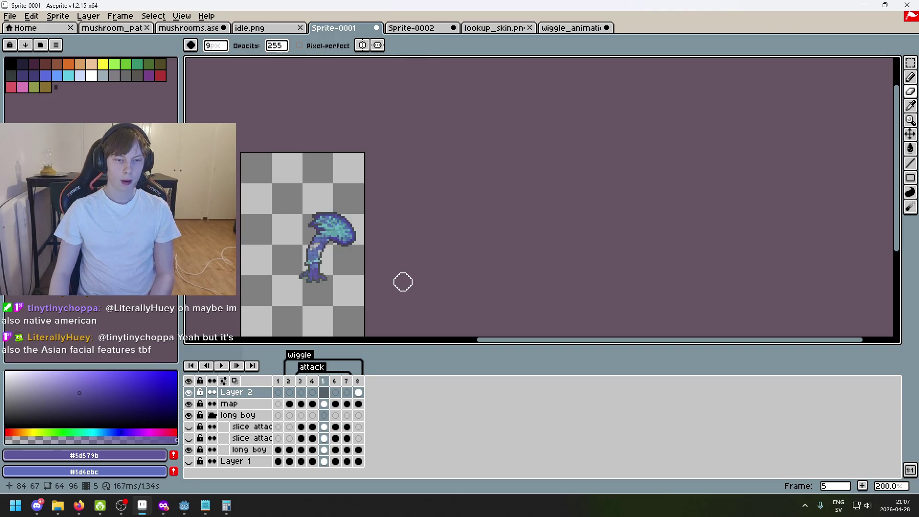
{"action": "key", "text": "Left"}
{"action": "key", "text": "Left"}
{"action": "key", "text": "Left"}
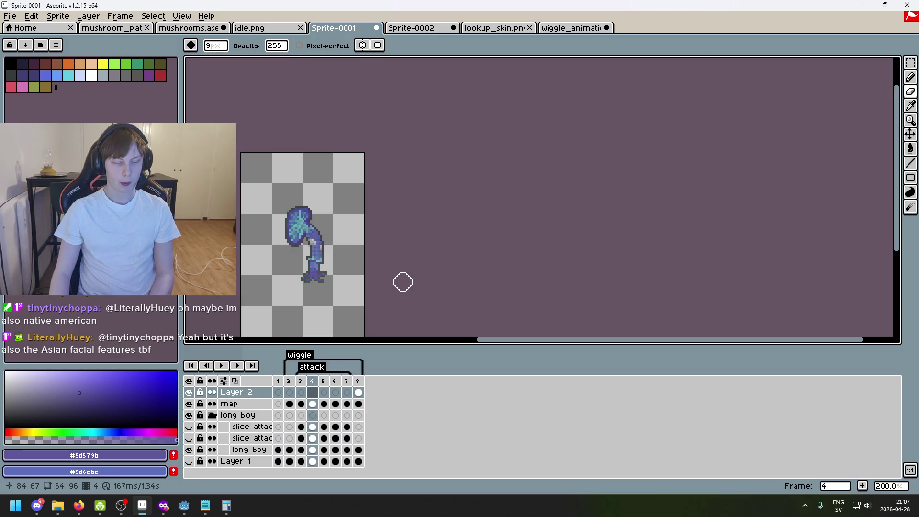
{"action": "key", "text": "Right"}
{"action": "key", "text": "Left"}
{"action": "key", "text": "Right"}
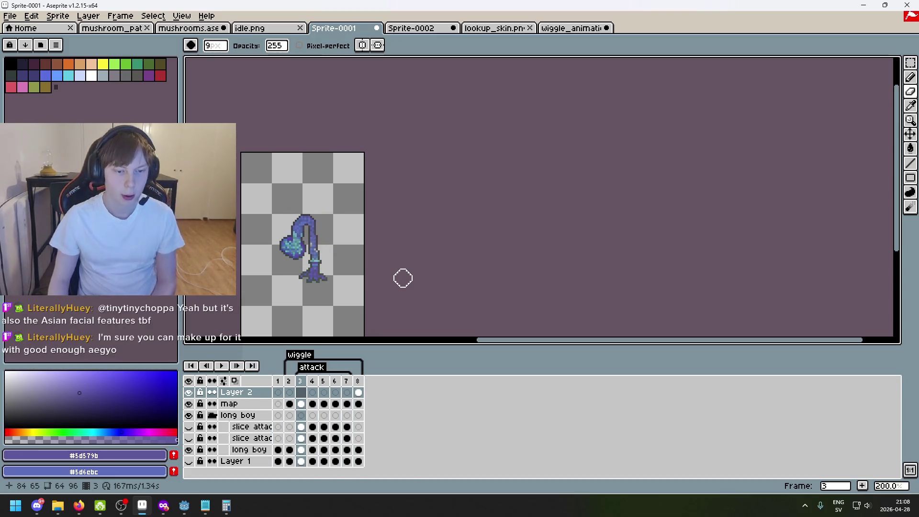
{"action": "key", "text": "Left"}
{"action": "key", "text": "Left"}
{"action": "key", "text": "Right"}
{"action": "key", "text": "Right"}
{"action": "key", "text": "Right"}
{"action": "key", "text": "Right"}
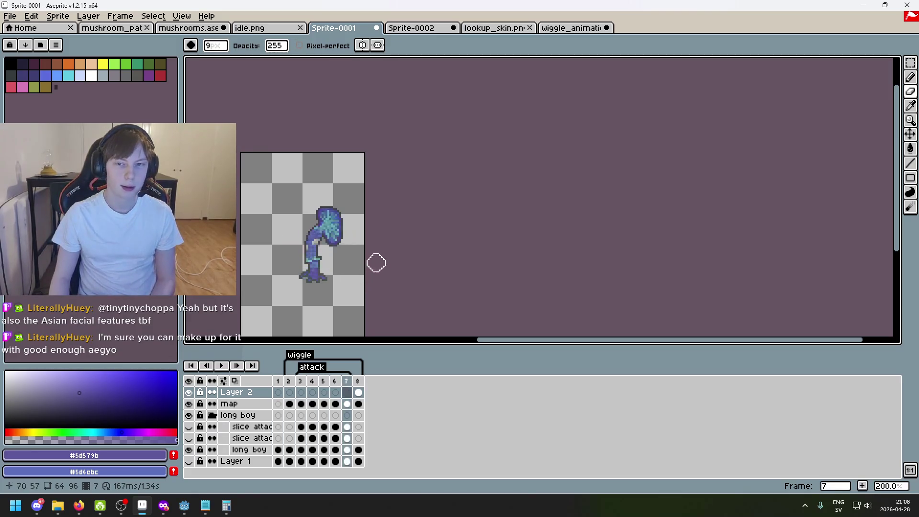
- Look over the lookup_skin and wiggle_animation references, recheck the frames, then switch to Sprite-0002
{"action": "left_click", "coordinate": [511, 32]}
{"action": "key", "text": "ctrl+Tab"}
{"action": "scroll", "coordinate": [486, 177], "scroll_direction": "down", "scroll_amount": 4}
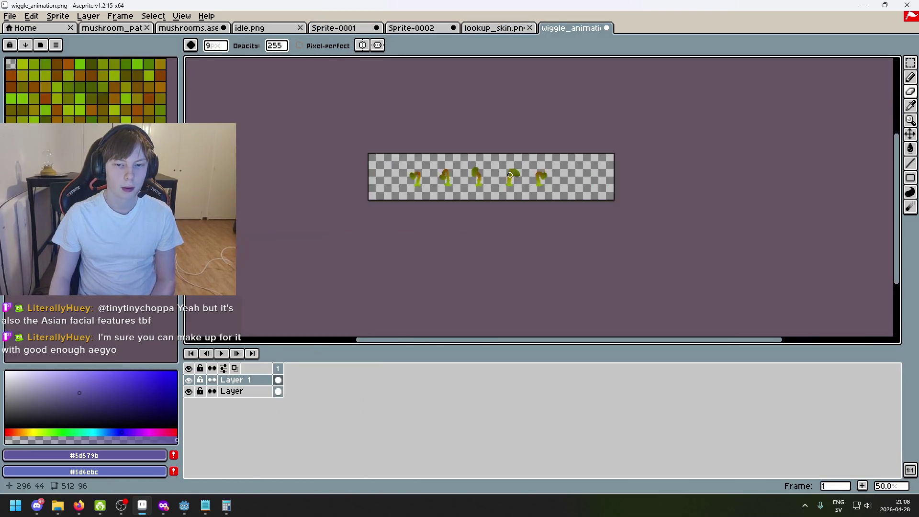
{"action": "scroll", "coordinate": [488, 183], "scroll_direction": "up", "scroll_amount": 4}
{"action": "scroll", "coordinate": [482, 164], "scroll_direction": "down", "scroll_amount": 2}
{"action": "left_click", "coordinate": [353, 30]}
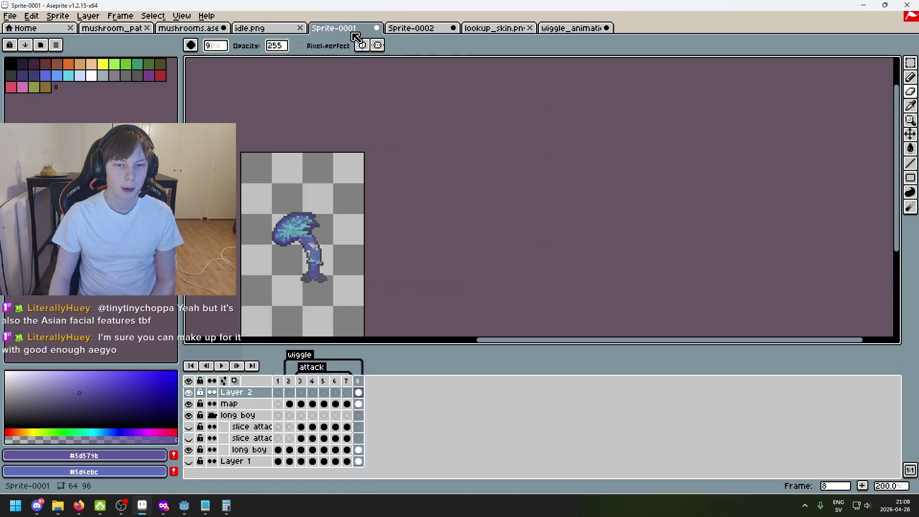
{"action": "key", "text": "Left"}
{"action": "key", "text": "Left"}
{"action": "key", "text": "Left"}
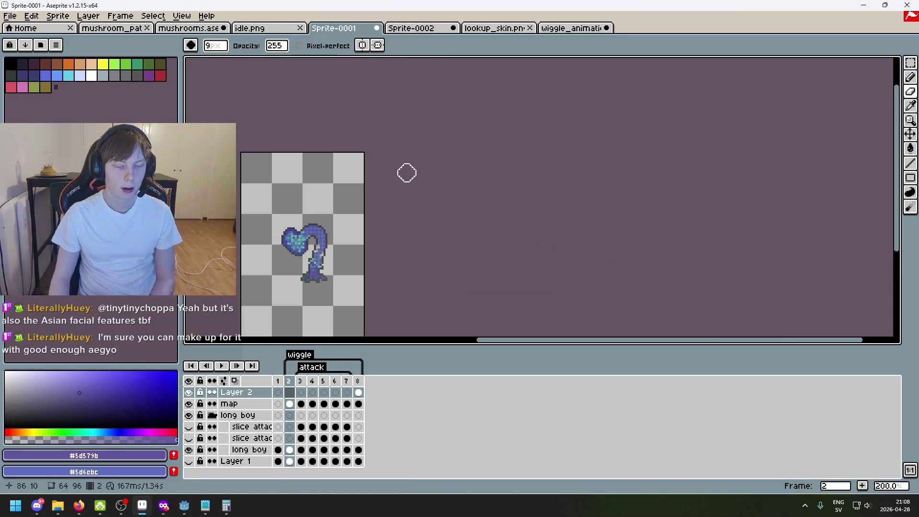
{"action": "key", "text": "Right"}
{"action": "key", "text": "Right"}
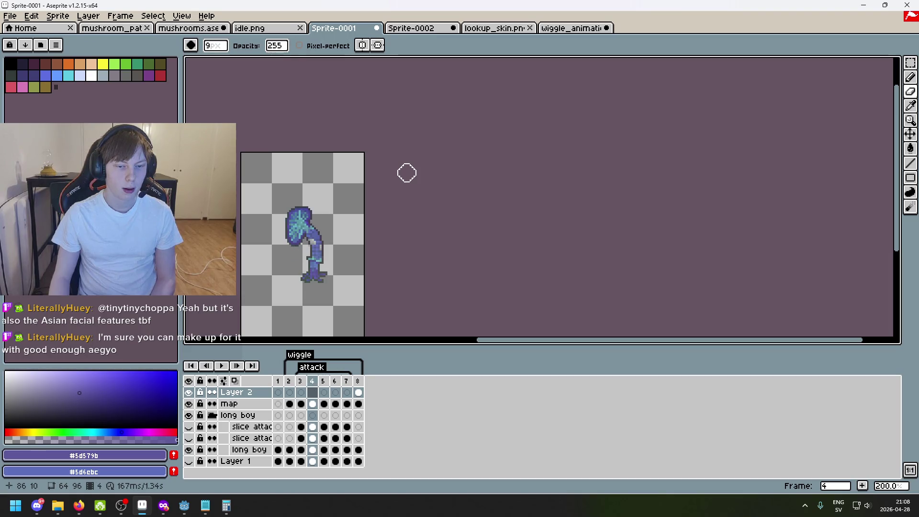
{"action": "scroll", "coordinate": [343, 215], "scroll_direction": "up", "scroll_amount": 2}
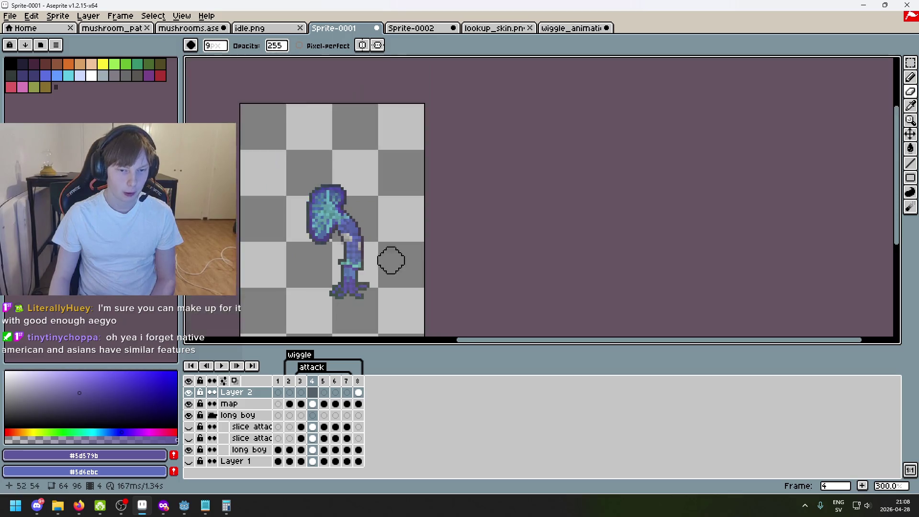
{"action": "left_click", "coordinate": [431, 28]}
{"action": "left_click", "coordinate": [471, 28]}
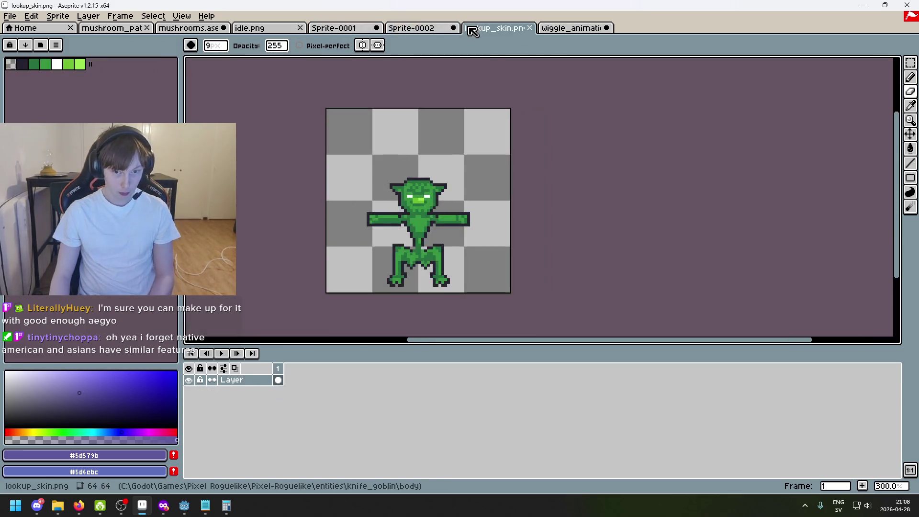
- Hide Layer 2 in Sprite-0002 keeping Layer 1 visible, choose Rectangular Marquee, then return to Sprite-0001
{"action": "left_click", "coordinate": [417, 29]}
{"action": "left_click", "coordinate": [188, 380]}
{"action": "left_click", "coordinate": [189, 391]}
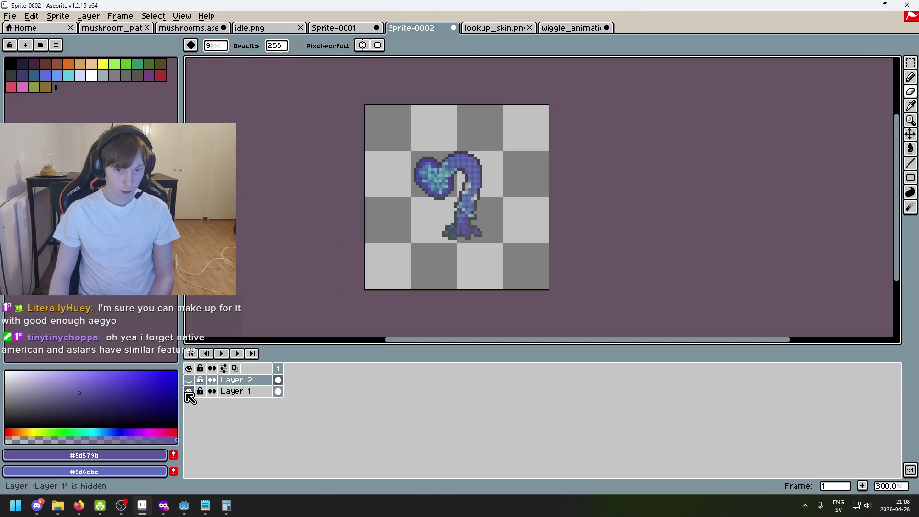
{"action": "scroll", "coordinate": [471, 182], "scroll_direction": "up", "scroll_amount": 2}
{"action": "left_click", "coordinate": [911, 63]}
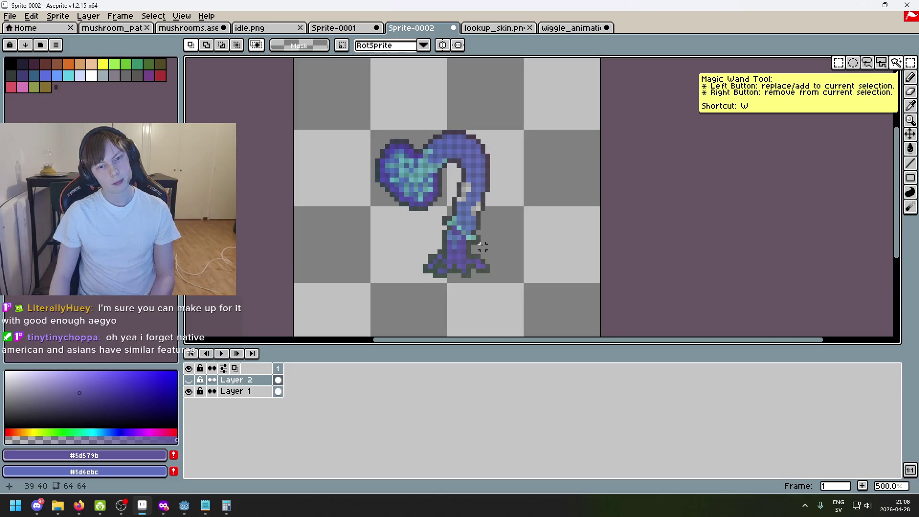
{"action": "left_click", "coordinate": [348, 27]}
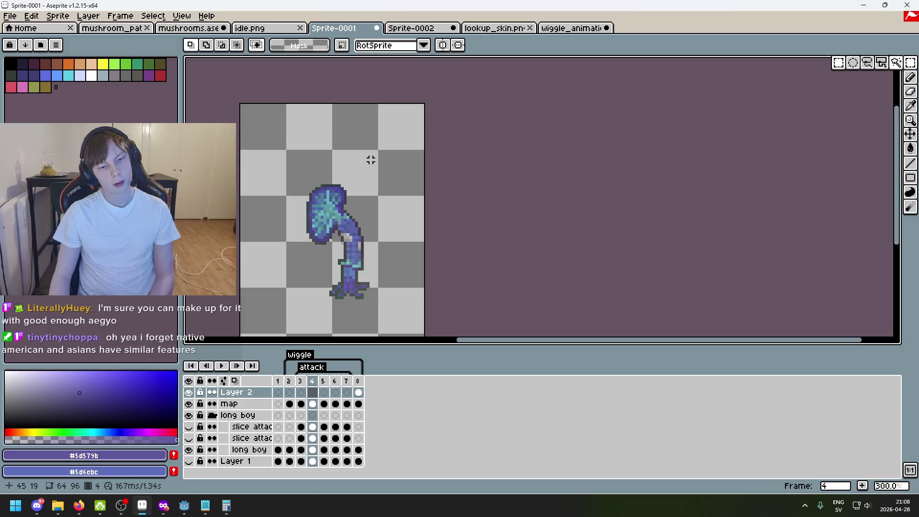
{"action": "left_click", "coordinate": [483, 28]}
{"action": "left_click", "coordinate": [569, 30]}
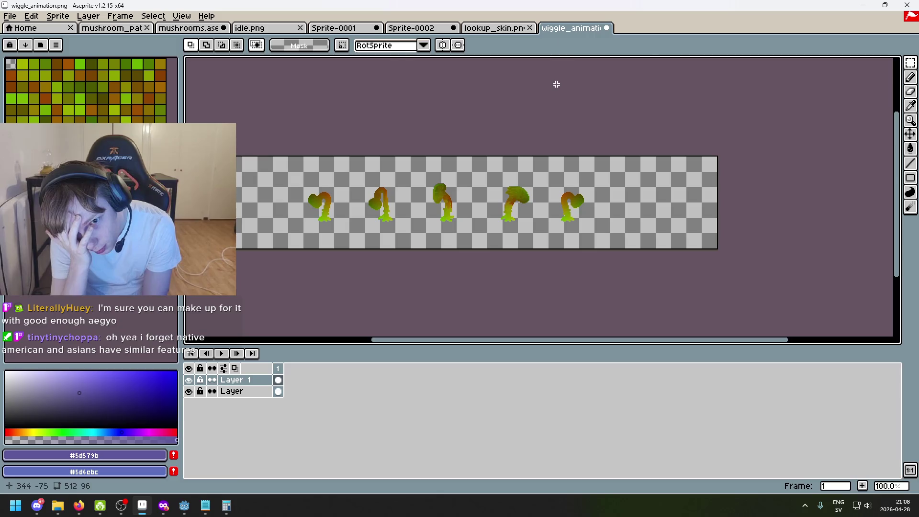
{"action": "scroll", "coordinate": [581, 183], "scroll_direction": "up", "scroll_amount": 2}
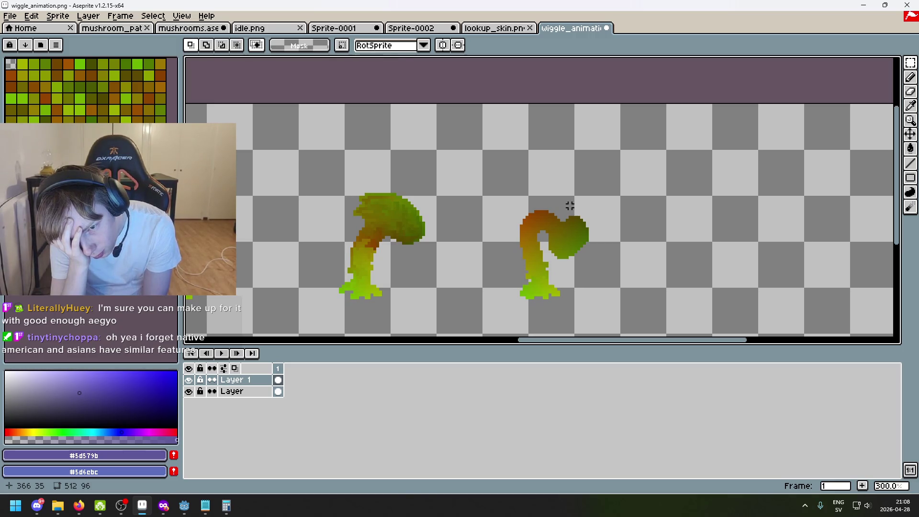
{"action": "scroll", "coordinate": [570, 206], "scroll_direction": "down", "scroll_amount": 2}
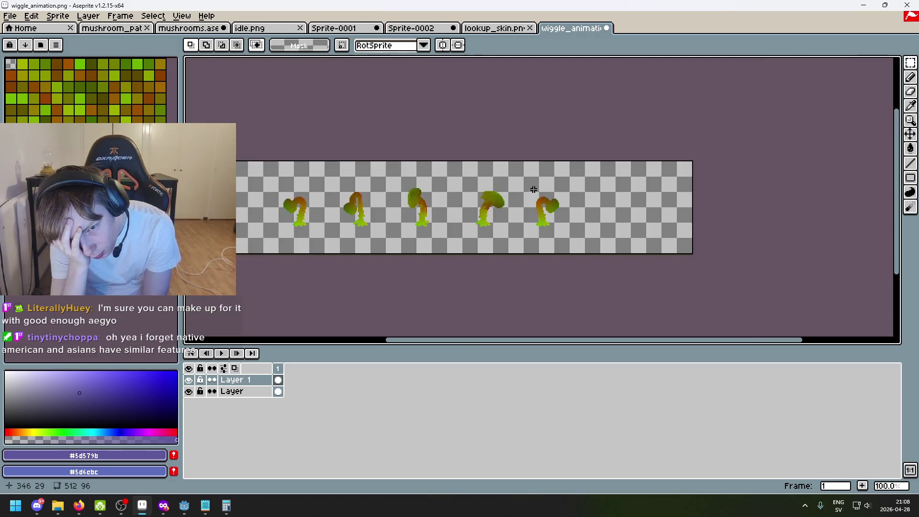
{"action": "scroll", "coordinate": [555, 158], "scroll_direction": "down", "scroll_amount": 1}
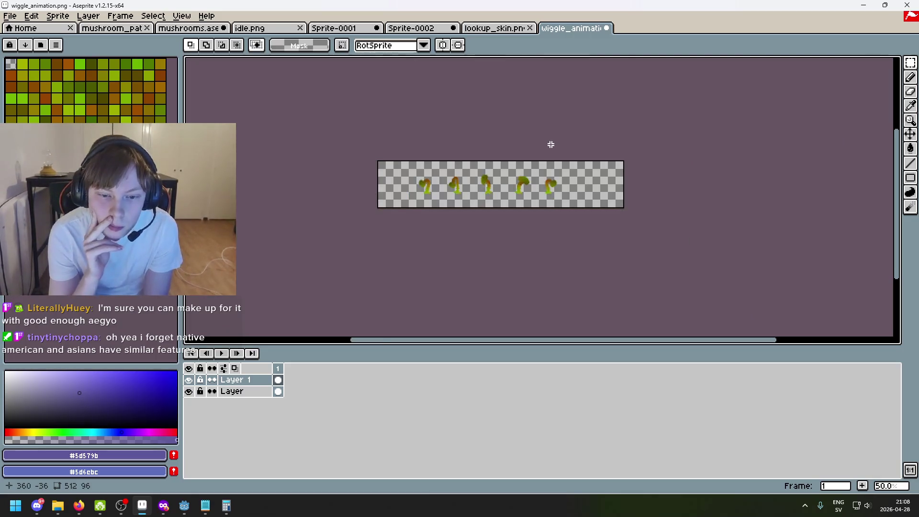
{"action": "scroll", "coordinate": [545, 148], "scroll_direction": "up", "scroll_amount": 1}
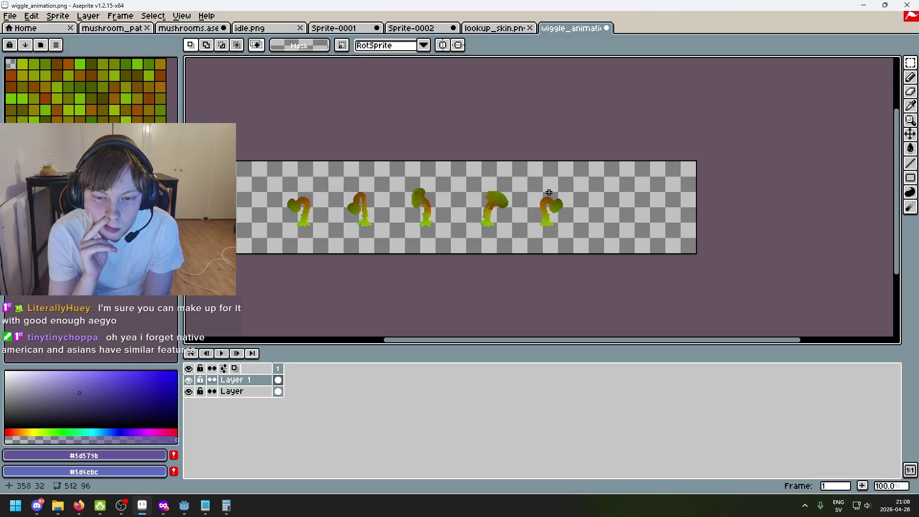
{"action": "scroll", "coordinate": [549, 192], "scroll_direction": "up", "scroll_amount": 1}
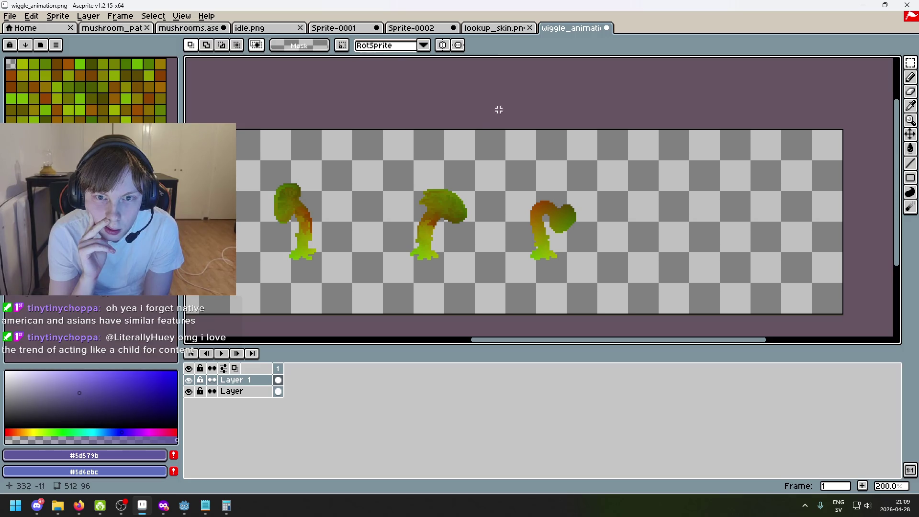
{"action": "left_click", "coordinate": [485, 29]}
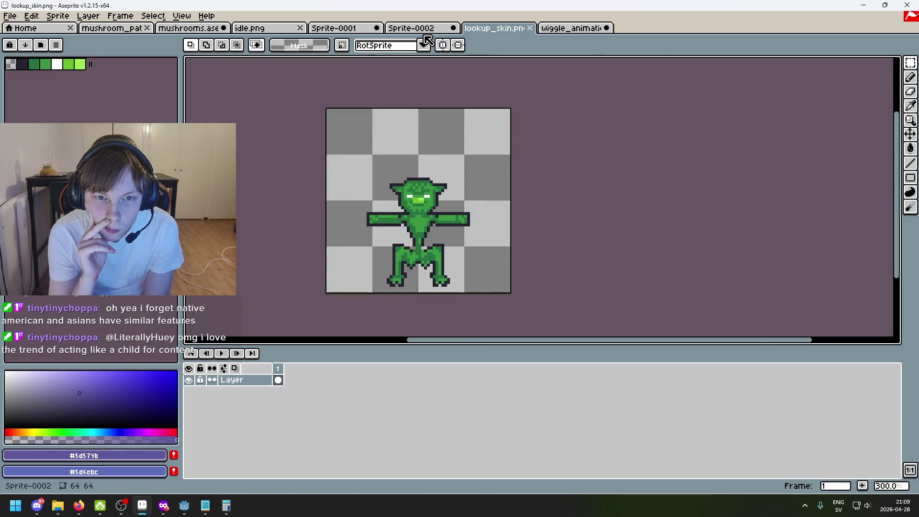
{"action": "left_click", "coordinate": [426, 34]}
{"action": "left_click", "coordinate": [357, 33]}
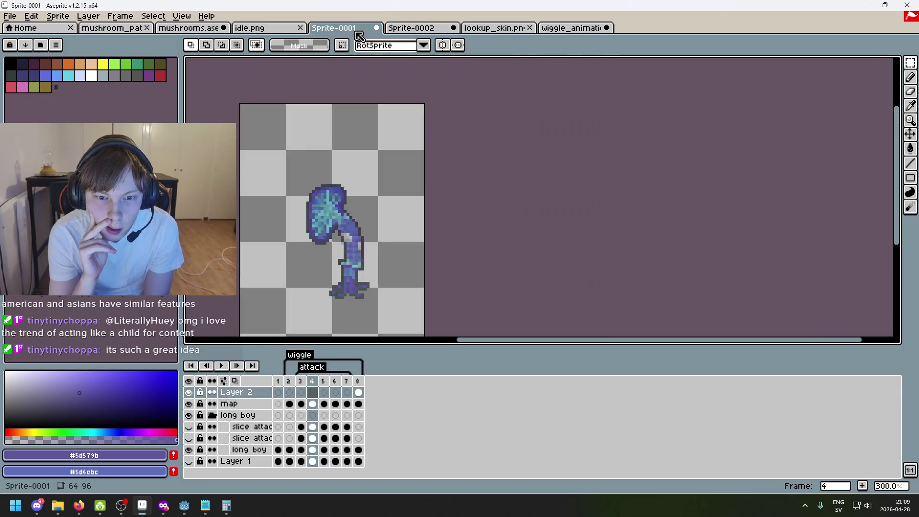
{"action": "left_click", "coordinate": [398, 34]}
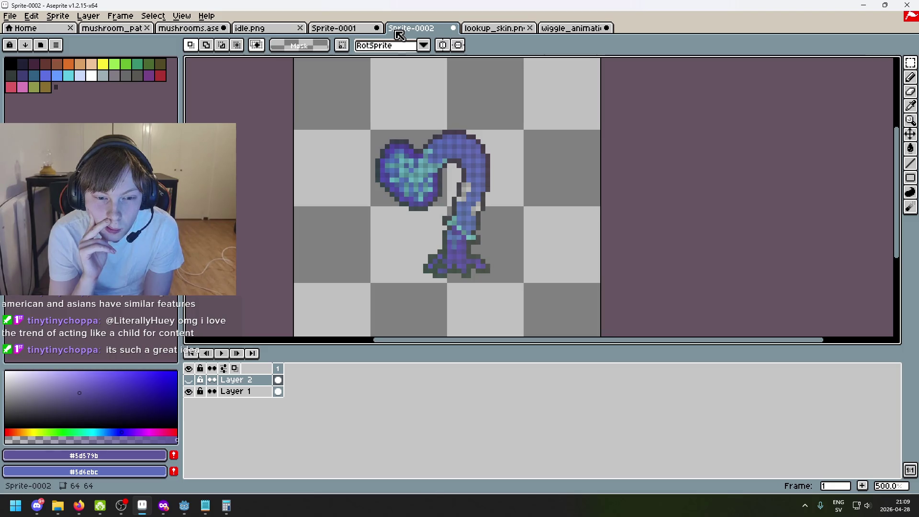
{"action": "left_click", "coordinate": [358, 33]}
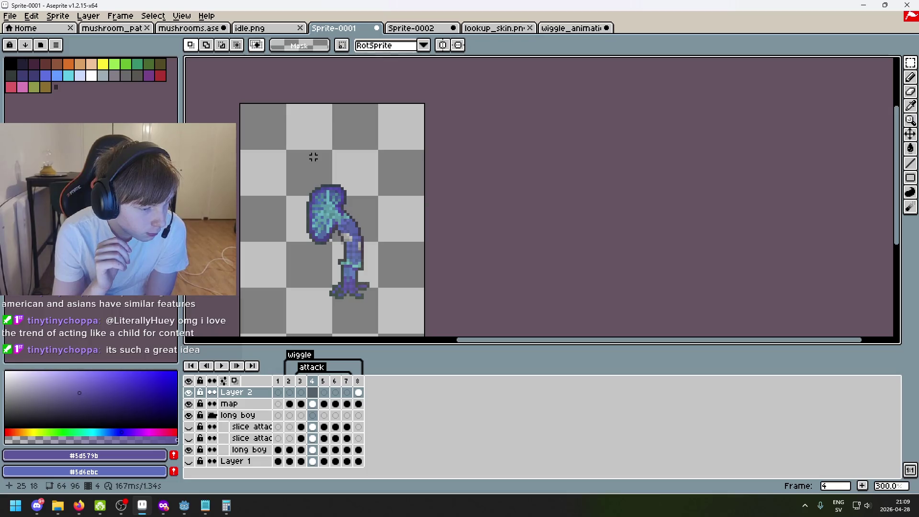
- Centre the mushroom in view and step through frames 4 to 7 of Sprite-0001
{"action": "scroll", "coordinate": [314, 157], "scroll_direction": "up", "scroll_amount": 3}
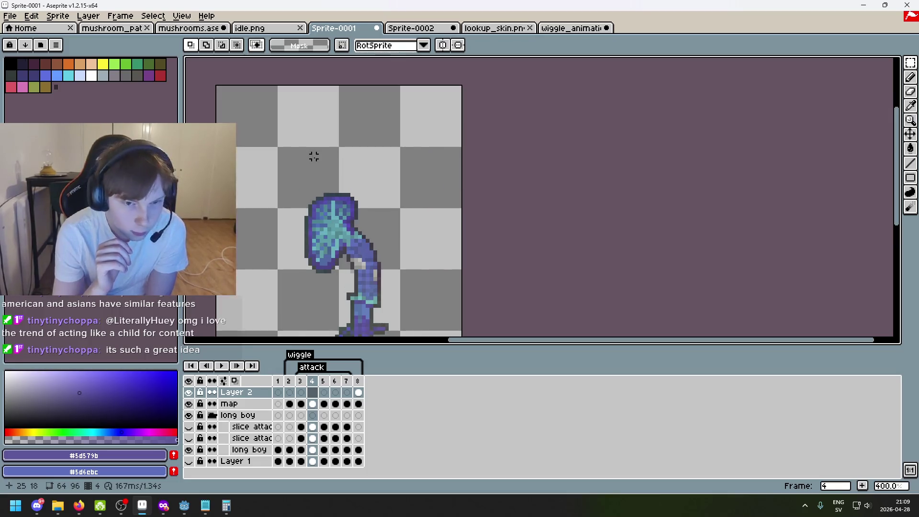
{"action": "key", "text": "Left"}
{"action": "key", "text": "Left"}
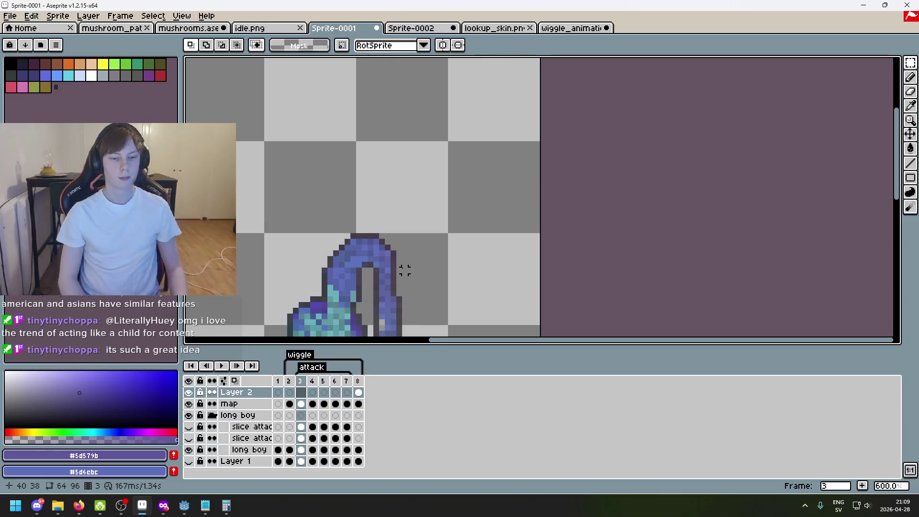
{"action": "scroll", "coordinate": [344, 293], "scroll_direction": "down", "scroll_amount": 1}
{"action": "left_click_drag", "start_coordinate": [344, 293], "coordinate": [341, 209]}
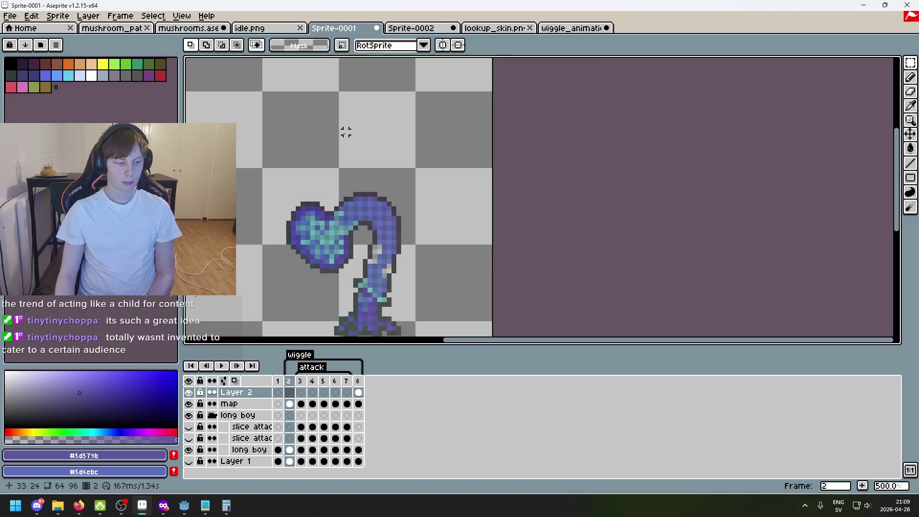
{"action": "key", "text": "Right"}
{"action": "key", "text": "Right"}
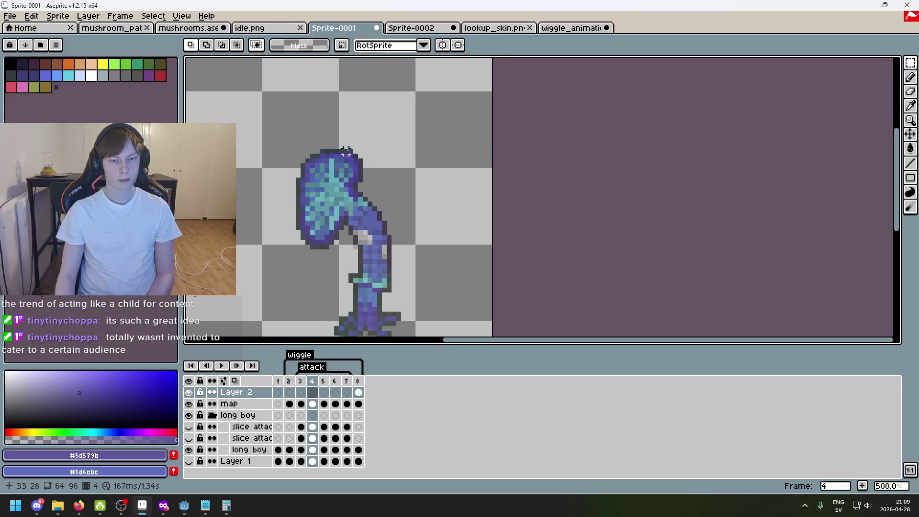
{"action": "key", "text": "Left"}
{"action": "key", "text": "Left"}
{"action": "key", "text": "Right"}
{"action": "key", "text": "Right"}
{"action": "key", "text": "Right"}
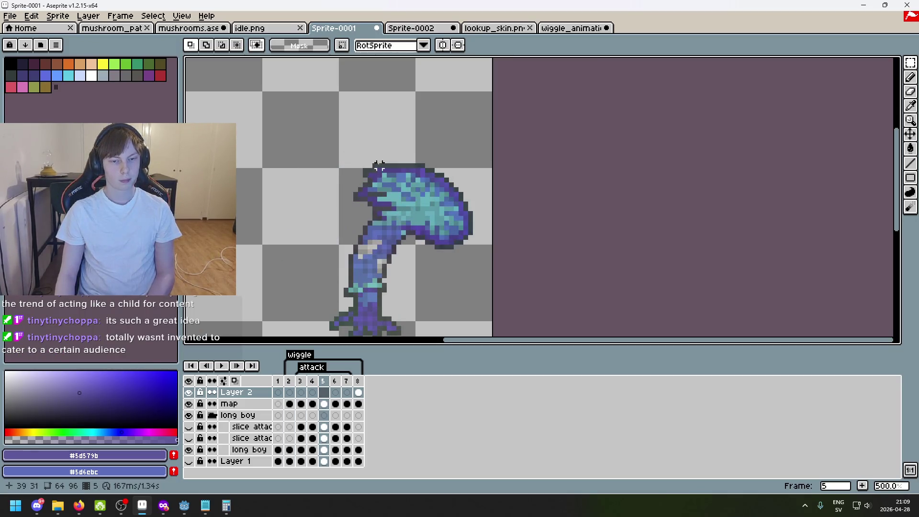
{"action": "key", "text": "Right"}
{"action": "key", "text": "Right"}
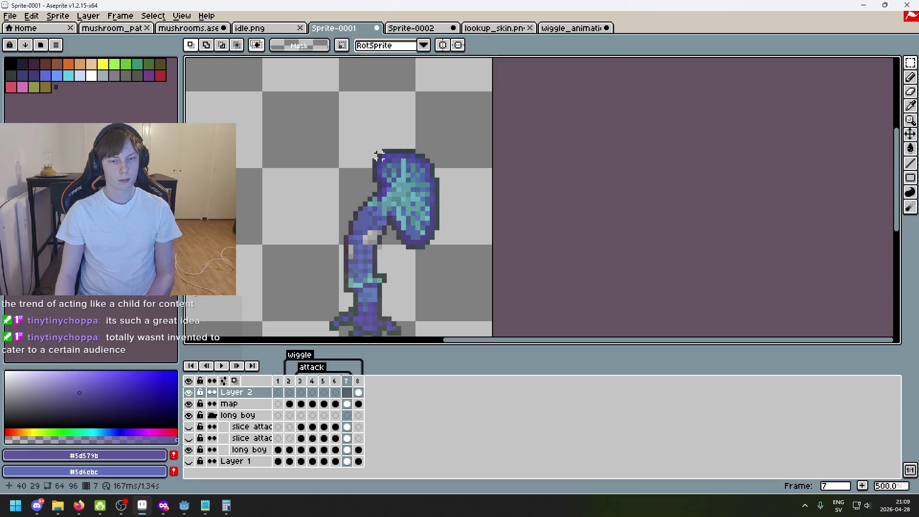
{"action": "scroll", "coordinate": [378, 155], "scroll_direction": "up", "scroll_amount": 6}
- Sample the purple #4c479b from the mushroom cap with the Eyedropper
{"action": "key", "text": "i"}
{"action": "left_click", "coordinate": [458, 138]}
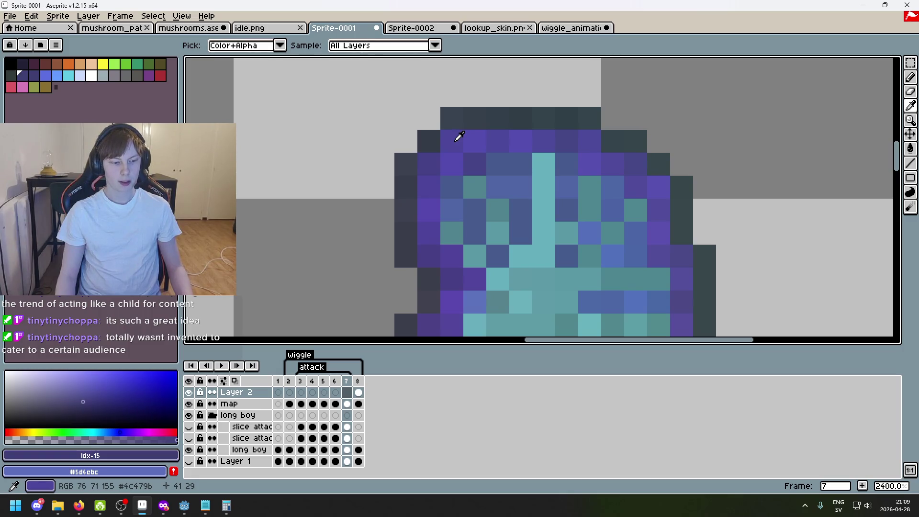
{"action": "key", "text": "m"}
{"action": "scroll", "coordinate": [455, 143], "scroll_direction": "down", "scroll_amount": 5}
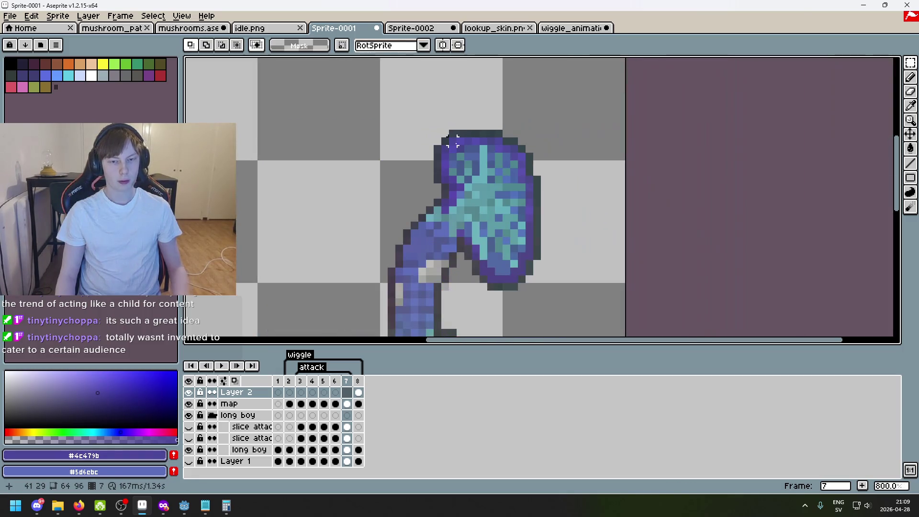
{"action": "key", "text": "Left"}
{"action": "key", "text": "Left"}
{"action": "key", "text": "Left"}
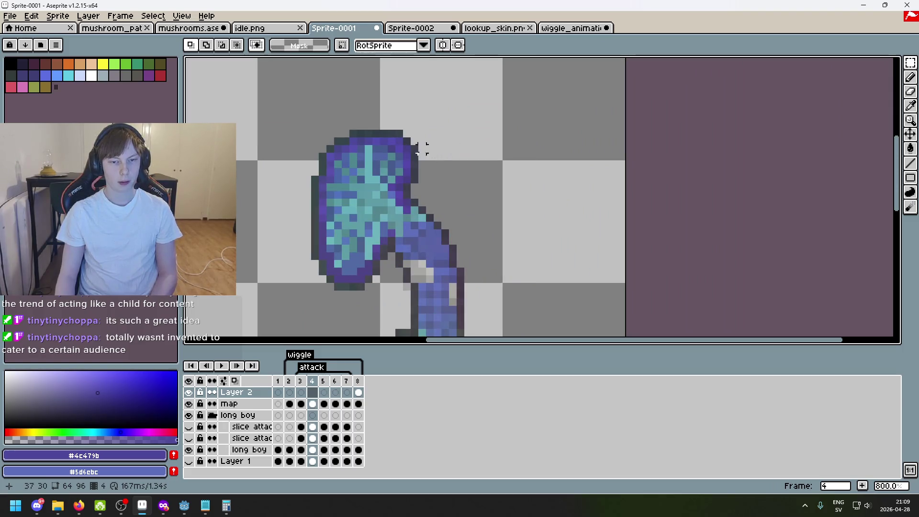
{"action": "scroll", "coordinate": [490, 191], "scroll_direction": "down", "scroll_amount": 3}
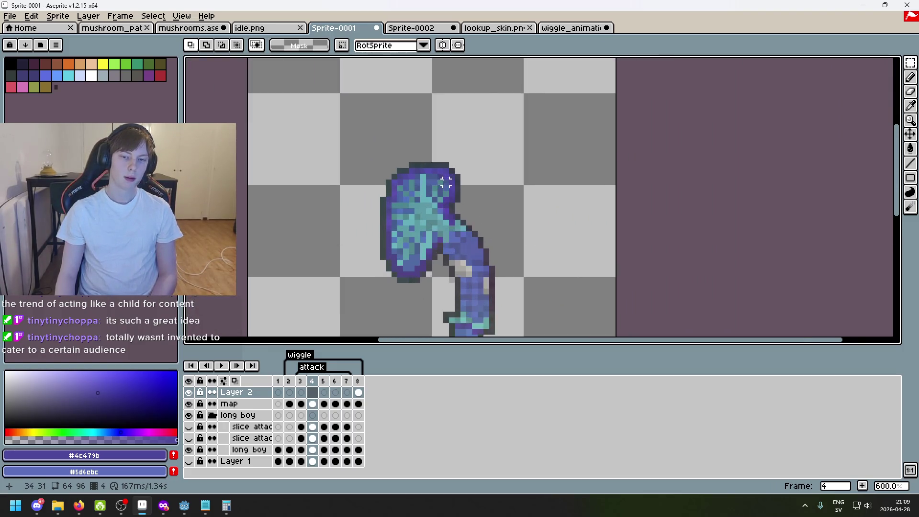
{"action": "scroll", "coordinate": [442, 180], "scroll_direction": "up", "scroll_amount": 5}
- Try a purple pencil arc above the cap, undo it, and move to frame 6
{"action": "key", "text": "v"}
{"action": "key", "text": "b"}
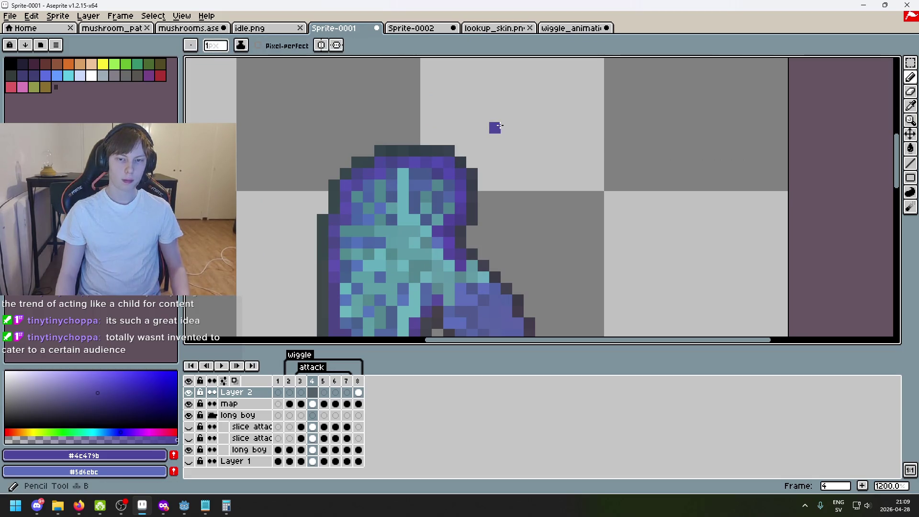
{"action": "scroll", "coordinate": [498, 128], "scroll_direction": "down", "scroll_amount": 4}
{"action": "left_click_drag", "start_coordinate": [501, 126], "coordinate": [519, 110]}
{"action": "scroll", "coordinate": [519, 110], "scroll_direction": "up", "scroll_amount": 4}
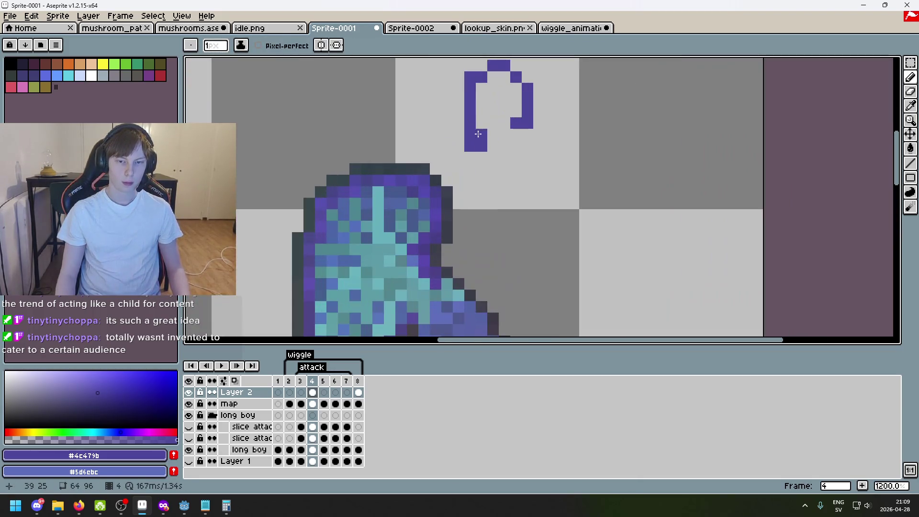
{"action": "key", "text": "i"}
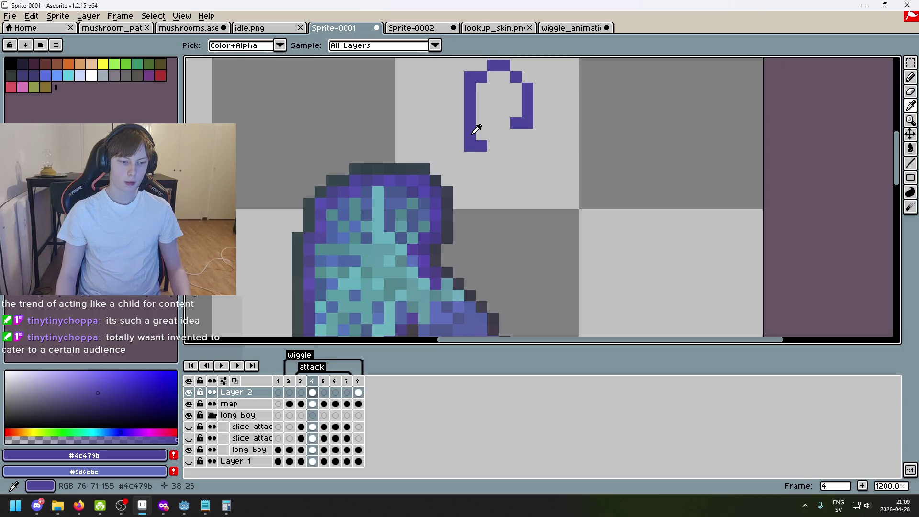
{"action": "key", "text": "b"}
{"action": "scroll", "coordinate": [513, 150], "scroll_direction": "down", "scroll_amount": 4}
{"action": "key", "text": "ctrl+z"}
{"action": "scroll", "coordinate": [517, 157], "scroll_direction": "down", "scroll_amount": 2}
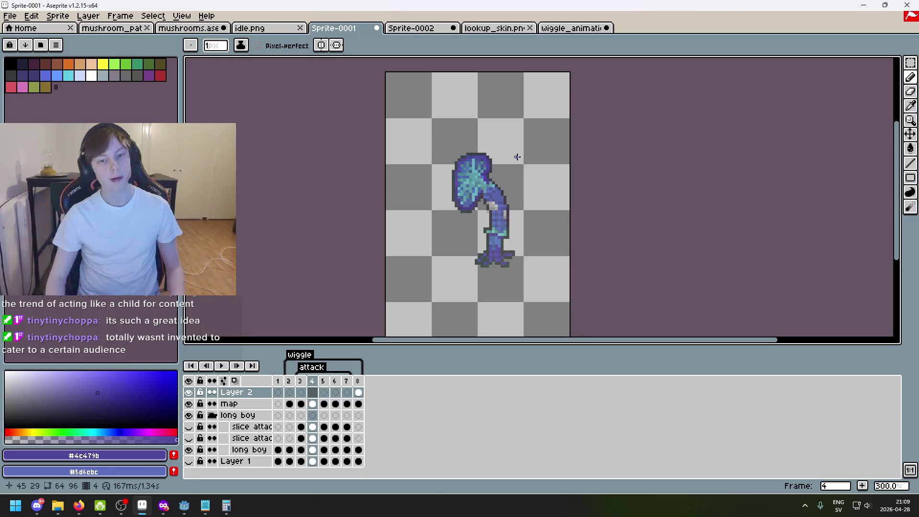
{"action": "key", "text": "Right"}
{"action": "key", "text": "Right"}
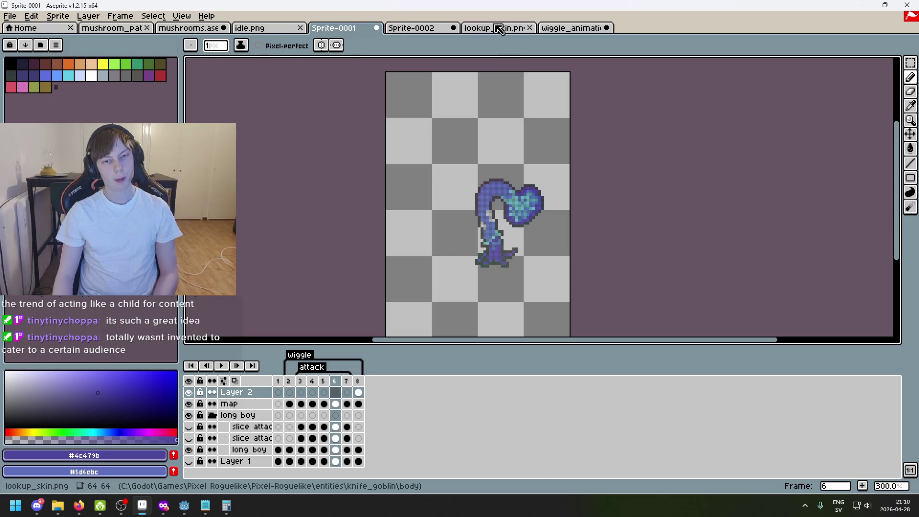
- In Sprite-0002, copy Layer 1 with Ctrl+C/Ctrl+V into a new duplicate layer at the top
{"action": "left_click", "coordinate": [437, 30]}
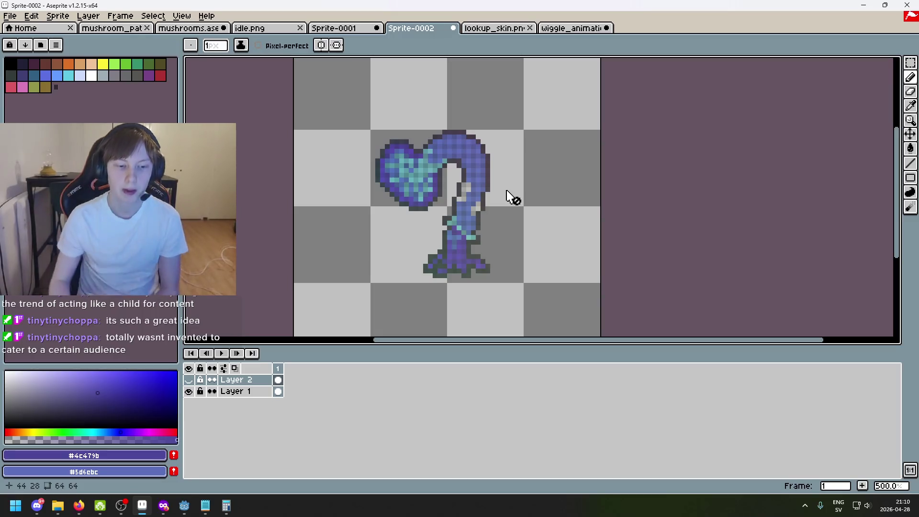
{"action": "left_click", "coordinate": [237, 393]}
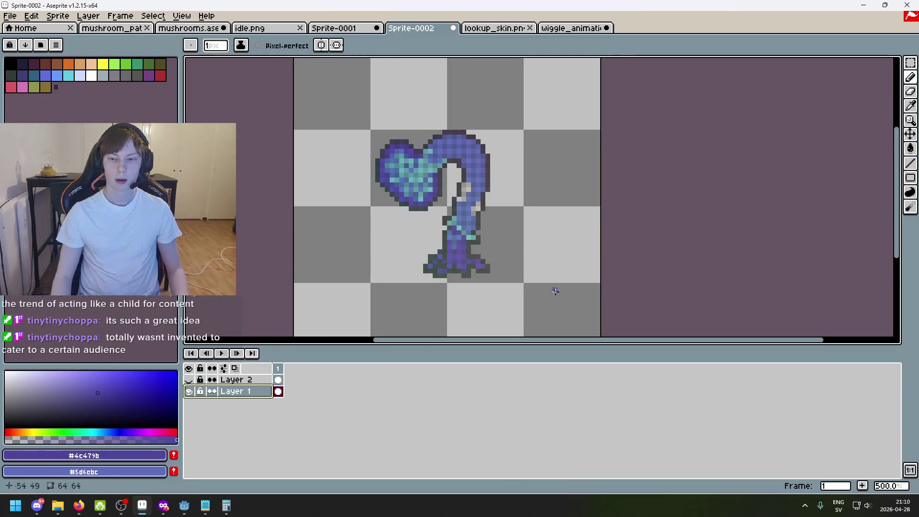
{"action": "key", "text": "ctrl+c"}
{"action": "key", "text": "ctrl+v"}
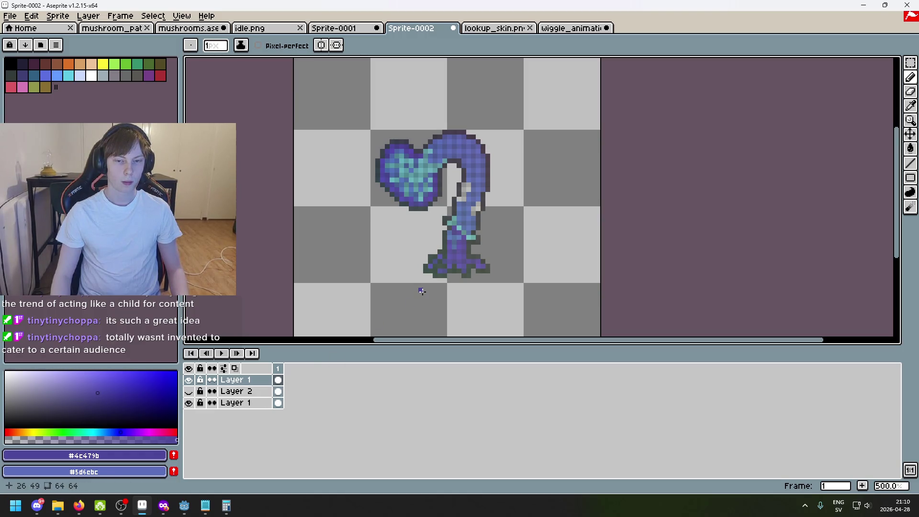
- Lasso the creature on the copied layer and flip it horizontally
{"action": "key", "text": "q"}
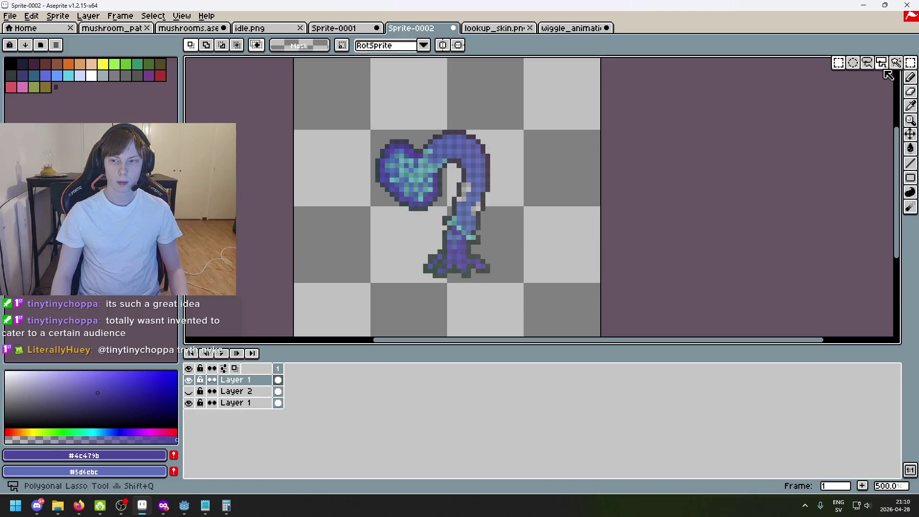
{"action": "scroll", "coordinate": [501, 234], "scroll_direction": "up", "scroll_amount": 2}
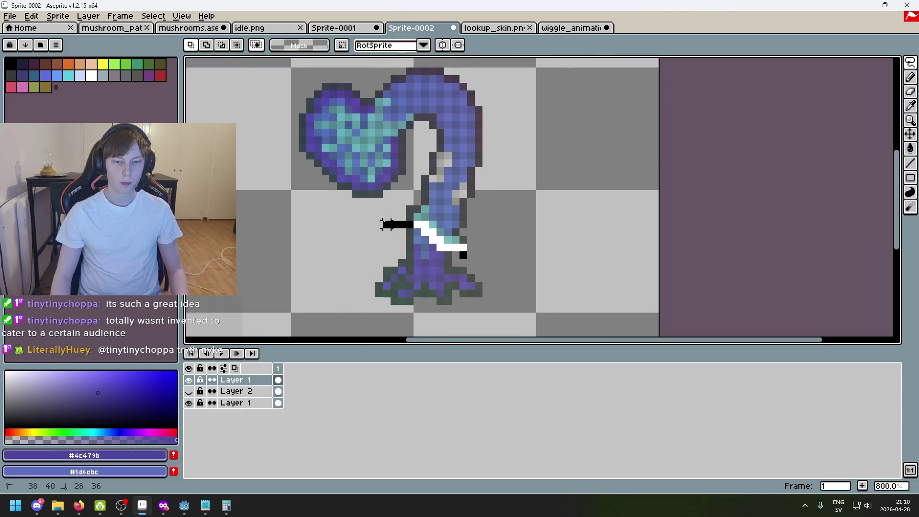
{"action": "mouse_move", "coordinate": [383, 225]}
{"action": "left_mouse_down"}
{"action": "mouse_move", "coordinate": [283, 67]}
{"action": "mouse_move", "coordinate": [589, 321]}
{"action": "mouse_move", "coordinate": [469, 332]}
{"action": "left_mouse_up"}
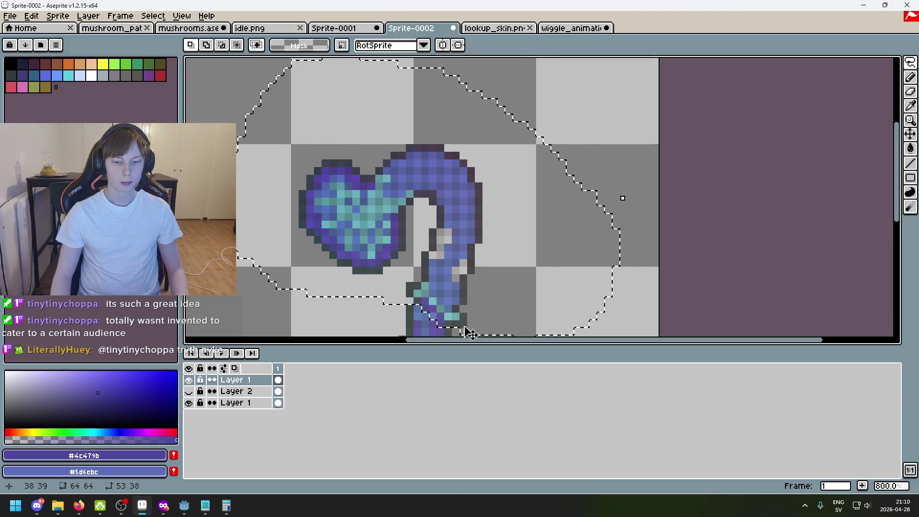
{"action": "scroll", "coordinate": [599, 259], "scroll_direction": "down", "scroll_amount": 3}
{"action": "key", "text": "shift+h"}
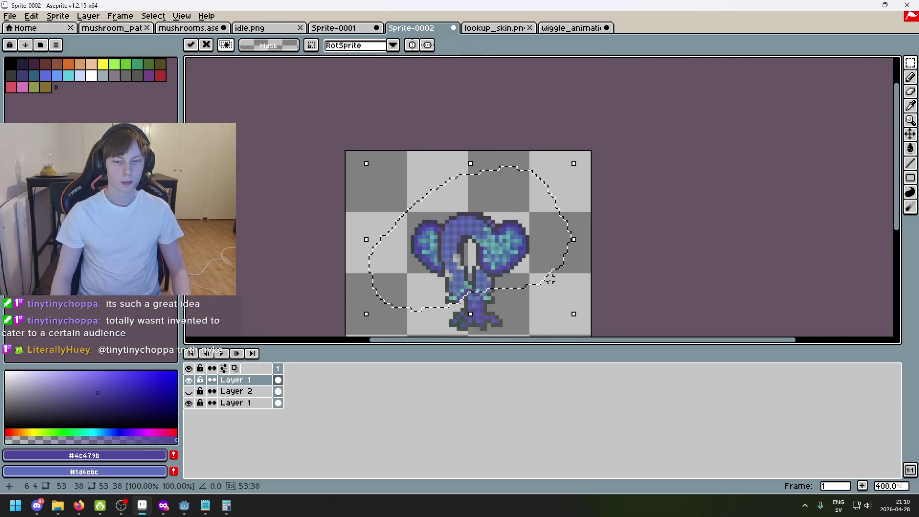
{"action": "scroll", "coordinate": [550, 279], "scroll_direction": "up", "scroll_amount": 2}
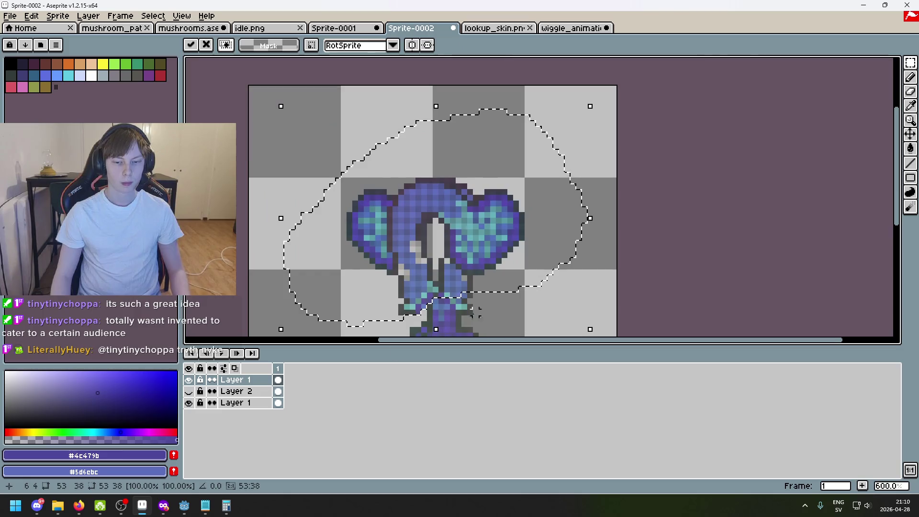
- Hide the original Layer 1, nudge the mirrored sprite right and down, and apply the move
{"action": "left_click", "coordinate": [188, 402]}
{"action": "left_click_drag", "start_coordinate": [498, 222], "coordinate": [513, 224]}
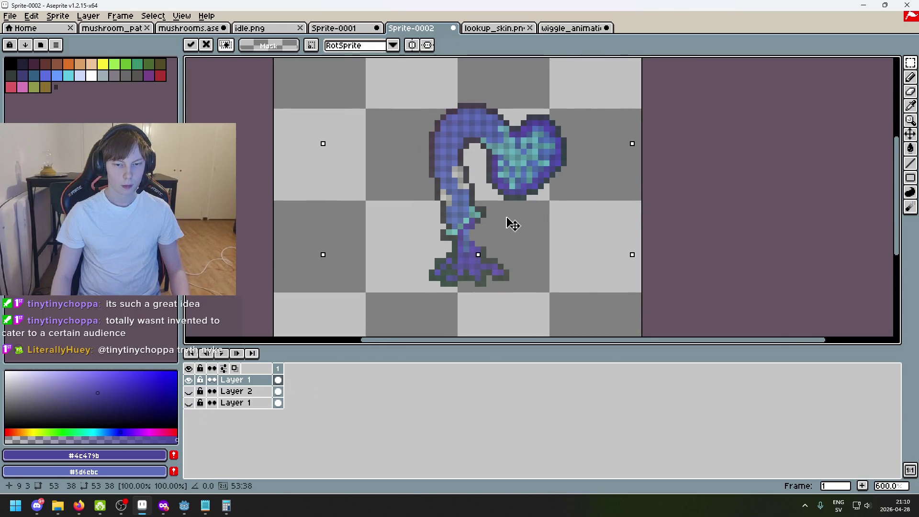
{"action": "key", "text": "Right"}
{"action": "key", "text": "Down"}
{"action": "key", "text": "Right"}
{"action": "key", "text": "Down"}
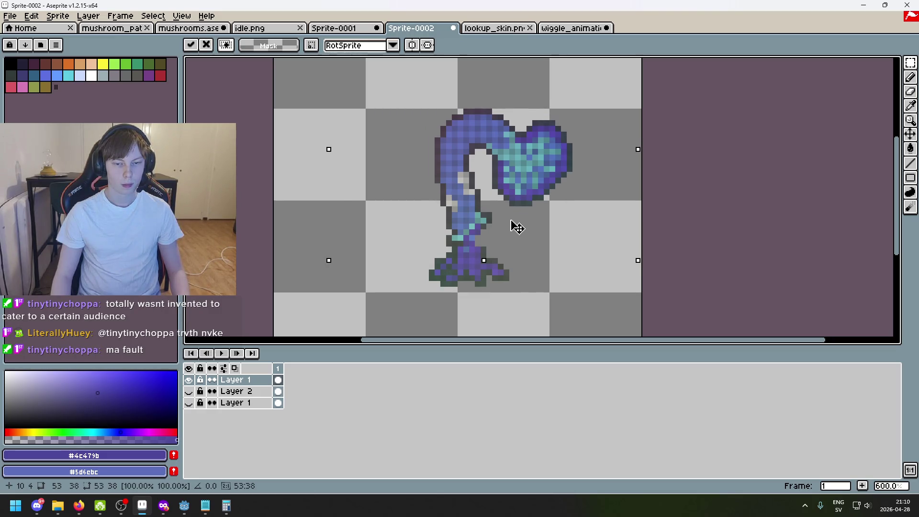
{"action": "key", "text": "Return"}
{"action": "scroll", "coordinate": [451, 247], "scroll_direction": "up", "scroll_amount": 3}
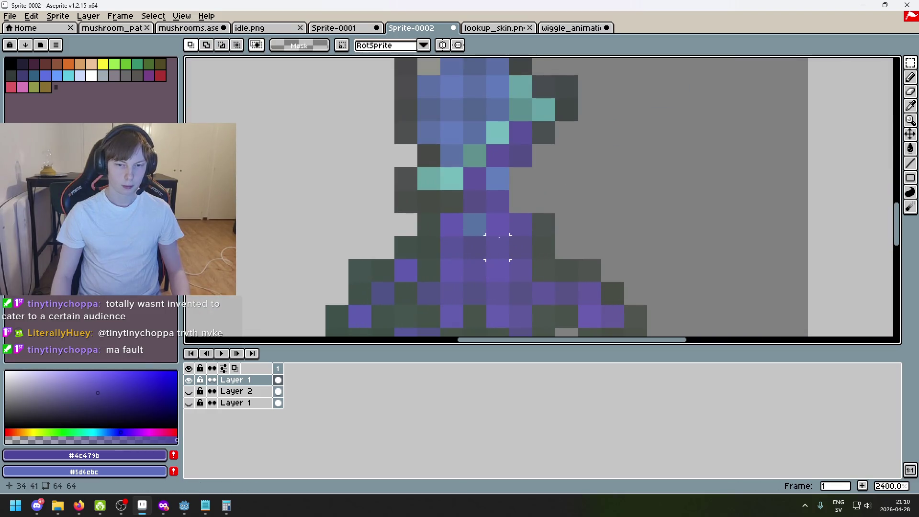
- Sample the lighter purple #5d549b from the leg and undo back before the mirror transform
{"action": "key", "text": "b"}
{"action": "left_click", "coordinate": [511, 193], "text": "alt"}
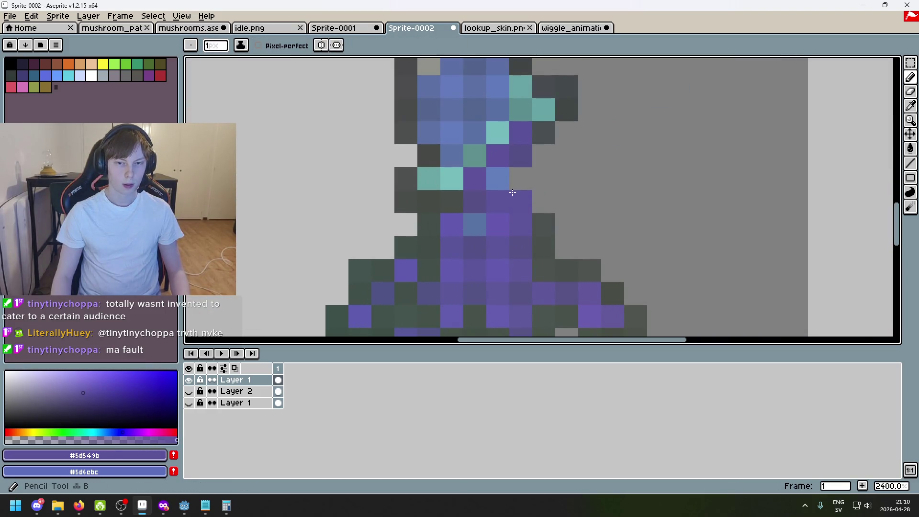
{"action": "scroll", "coordinate": [513, 193], "scroll_direction": "down", "scroll_amount": 5}
{"action": "scroll", "coordinate": [562, 234], "scroll_direction": "up", "scroll_amount": 1}
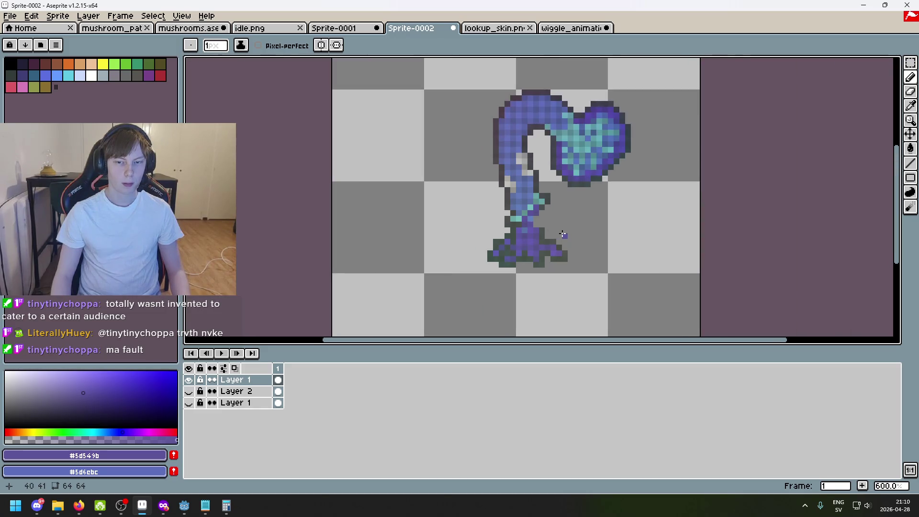
{"action": "scroll", "coordinate": [561, 234], "scroll_direction": "up", "scroll_amount": 2}
{"action": "key", "text": "ctrl+z"}
{"action": "key", "text": "ctrl+z"}
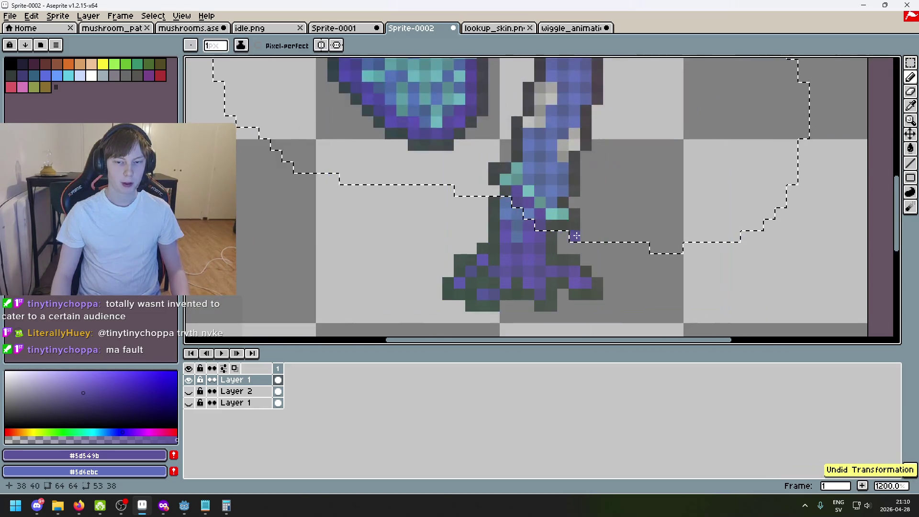
{"action": "scroll", "coordinate": [598, 245], "scroll_direction": "down", "scroll_amount": 1}
{"action": "scroll", "coordinate": [593, 244], "scroll_direction": "up", "scroll_amount": 2}
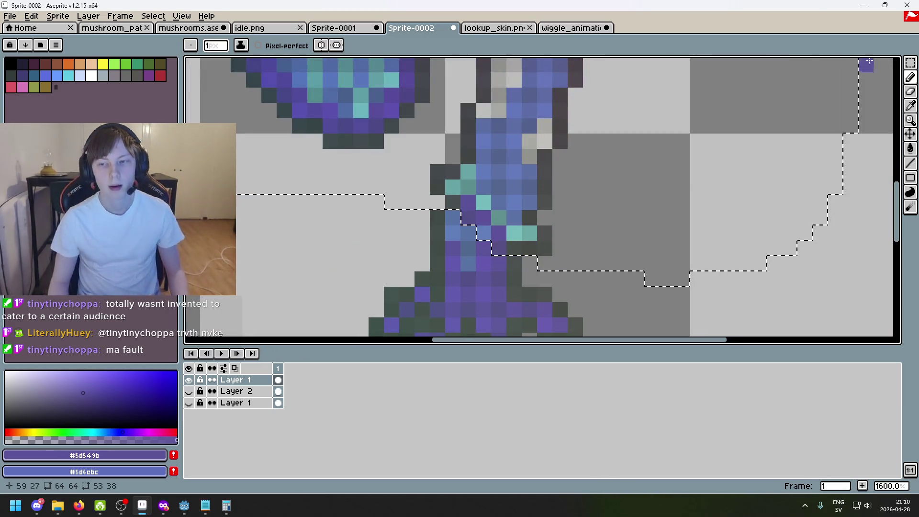
- Erase two stray pixels by the leg with a 1-pixel eraser, then undo and redo to compare
{"action": "left_click", "coordinate": [911, 67]}
{"action": "key", "text": "ctrl+d"}
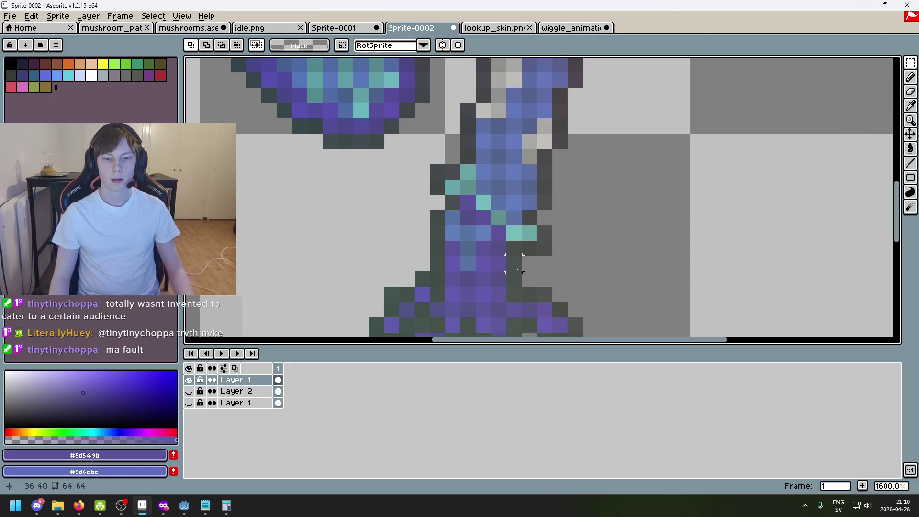
{"action": "key", "text": "e"}
{"action": "key", "text": "minus"}
{"action": "key", "text": "minus"}
{"action": "key", "text": "minus"}
{"action": "left_click_drag", "start_coordinate": [483, 233], "coordinate": [471, 235]}
{"action": "key", "text": "ctrl+z"}
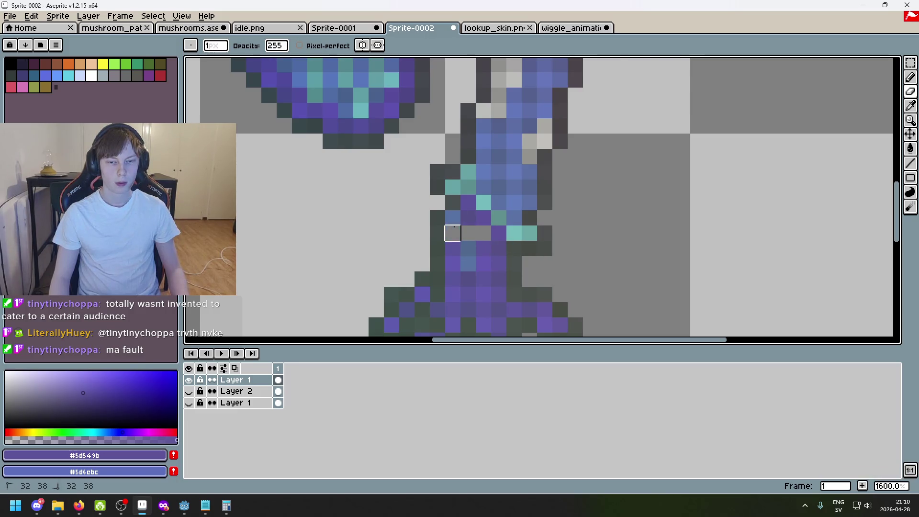
{"action": "key", "text": "ctrl+z"}
{"action": "key", "text": "ctrl+z"}
{"action": "key", "text": "ctrl+z"}
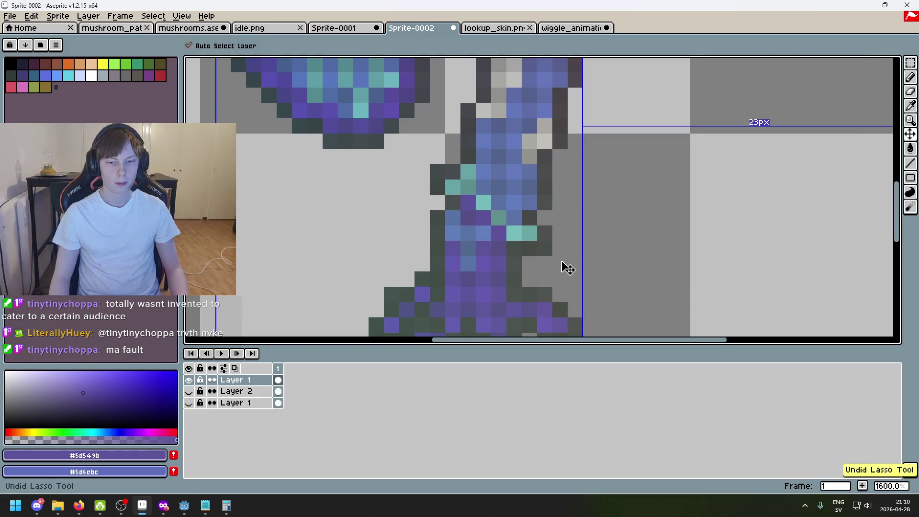
{"action": "key", "text": "ctrl+z"}
{"action": "key", "text": "ctrl+z"}
{"action": "key", "text": "ctrl+y"}
{"action": "key", "text": "ctrl+y"}
{"action": "key", "text": "ctrl+y"}
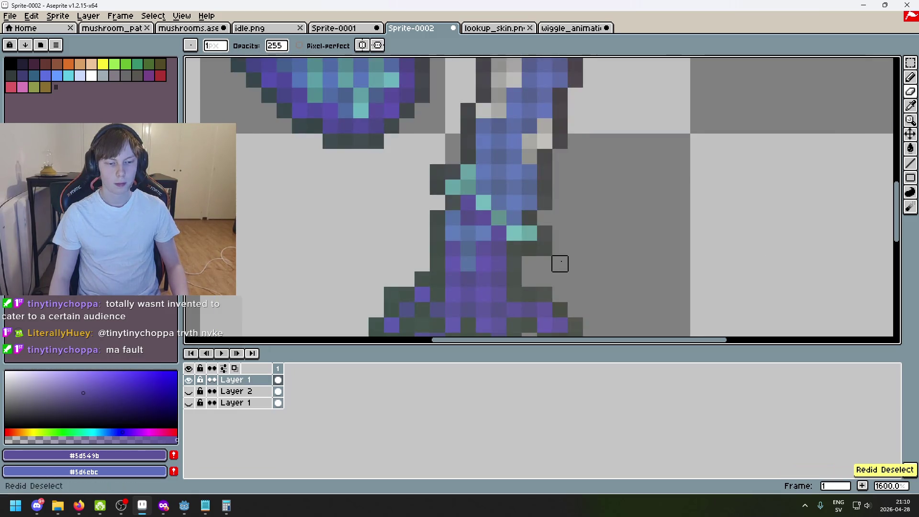
{"action": "key", "text": "ctrl+y"}
{"action": "scroll", "coordinate": [728, 147], "scroll_direction": "down", "scroll_amount": 5}
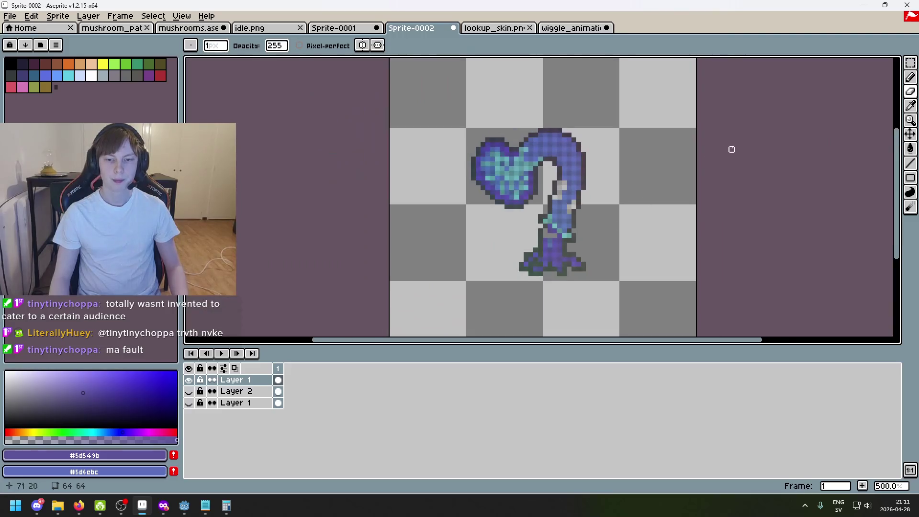
- Undo the eraser stroke, compare layers by toggling their visibility, and recover the selection
{"action": "scroll", "coordinate": [662, 171], "scroll_direction": "up", "scroll_amount": 2}
{"action": "left_click", "coordinate": [912, 63]}
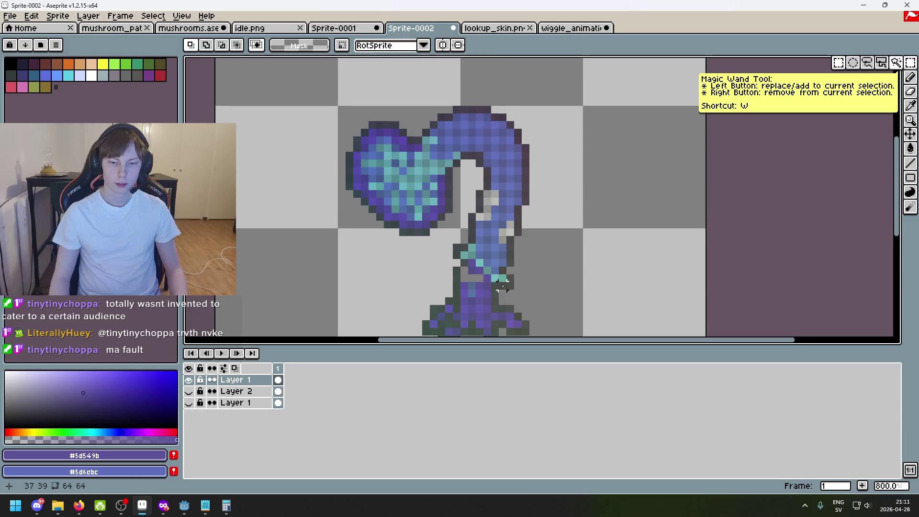
{"action": "key", "text": "ctrl+z"}
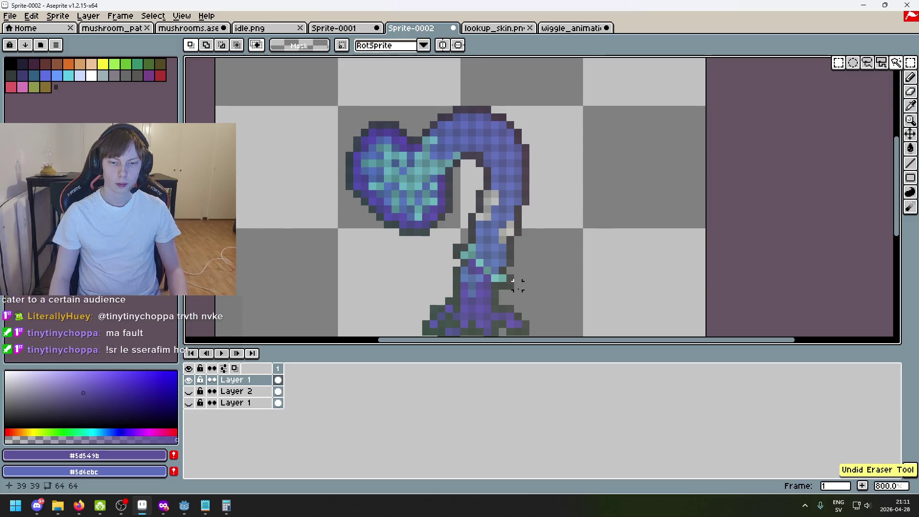
{"action": "scroll", "coordinate": [533, 277], "scroll_direction": "down", "scroll_amount": 3}
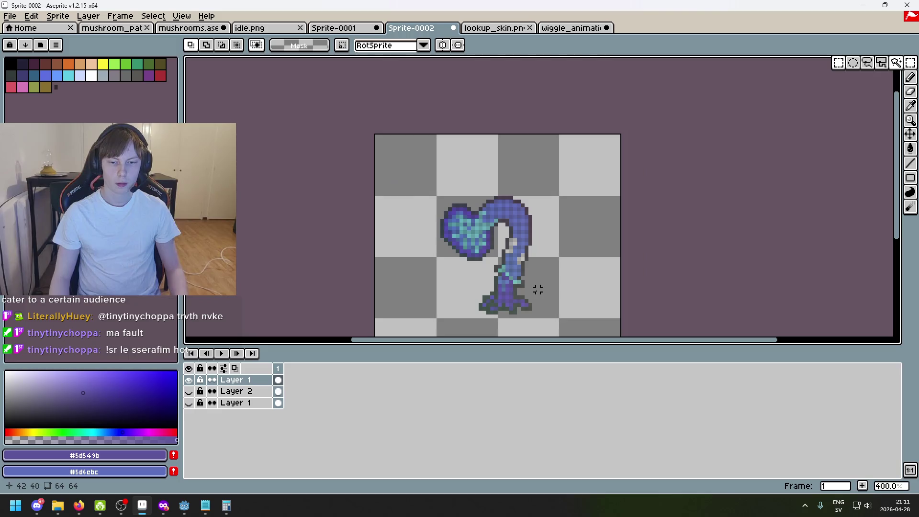
{"action": "left_click", "coordinate": [188, 402]}
{"action": "left_click", "coordinate": [189, 380]}
{"action": "left_click", "coordinate": [189, 403]}
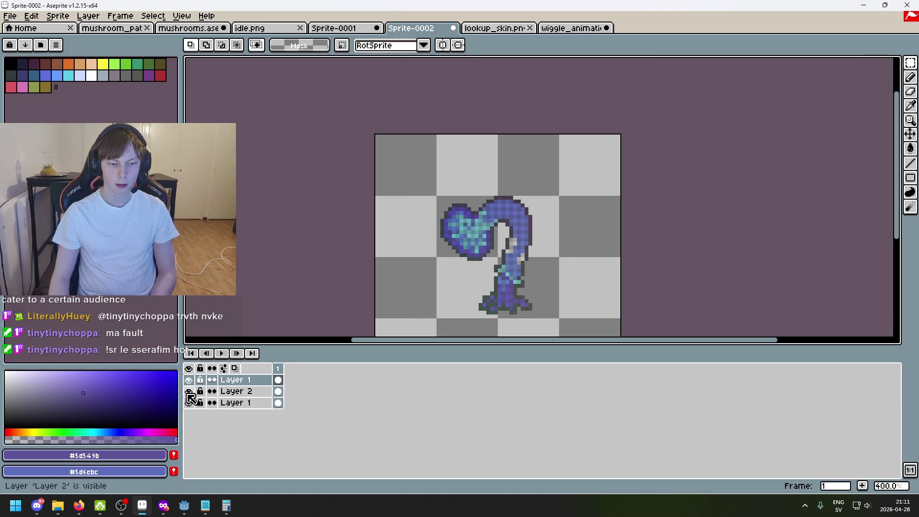
{"action": "left_click", "coordinate": [188, 403]}
{"action": "left_click", "coordinate": [189, 391]}
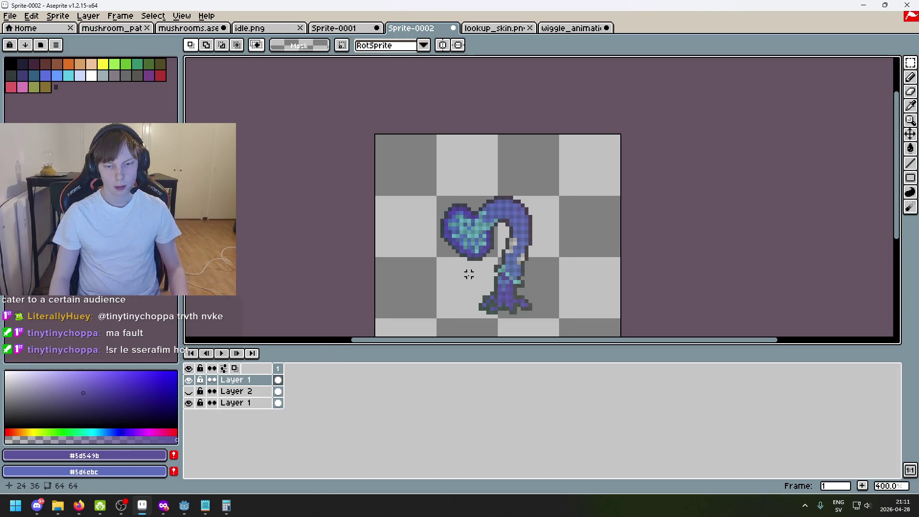
{"action": "key", "text": "ctrl+z"}
{"action": "key", "text": "ctrl+z"}
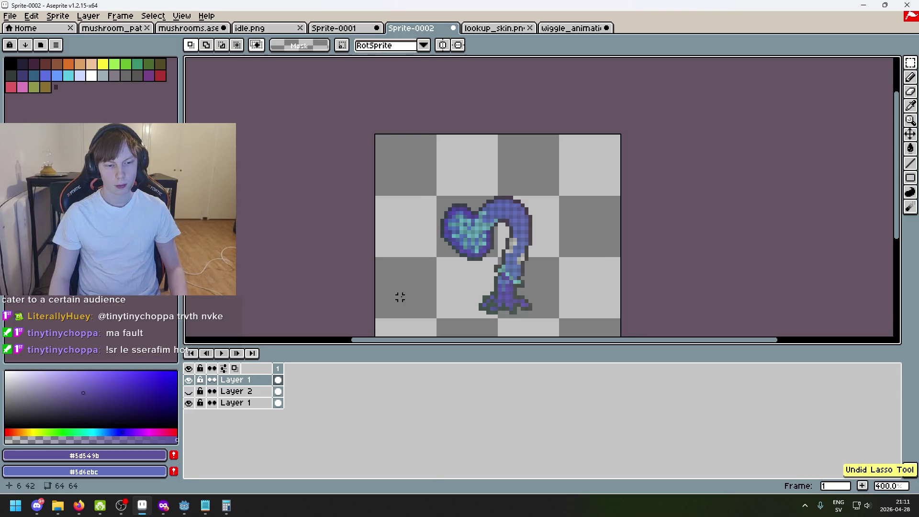
- Select the creature on the top Layer 1, flip it horizontally, and hide the lower Layer 1
{"action": "left_click", "coordinate": [190, 381]}
{"action": "mouse_move", "coordinate": [424, 186]}
{"action": "left_mouse_down"}
{"action": "mouse_move", "coordinate": [564, 289]}
{"action": "mouse_move", "coordinate": [530, 271]}
{"action": "mouse_move", "coordinate": [567, 269]}
{"action": "left_mouse_up"}
{"action": "key", "text": "shift+h"}
{"action": "left_click", "coordinate": [610, 285]}
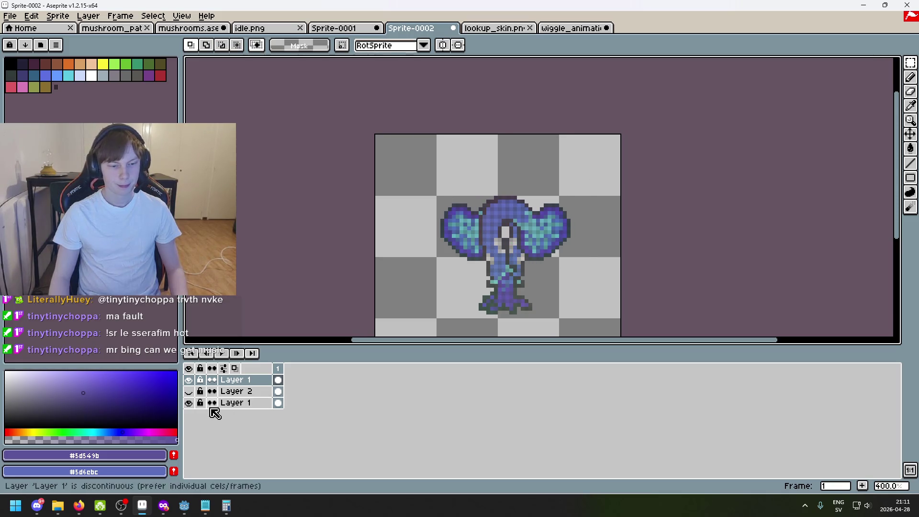
{"action": "left_click", "coordinate": [189, 402]}
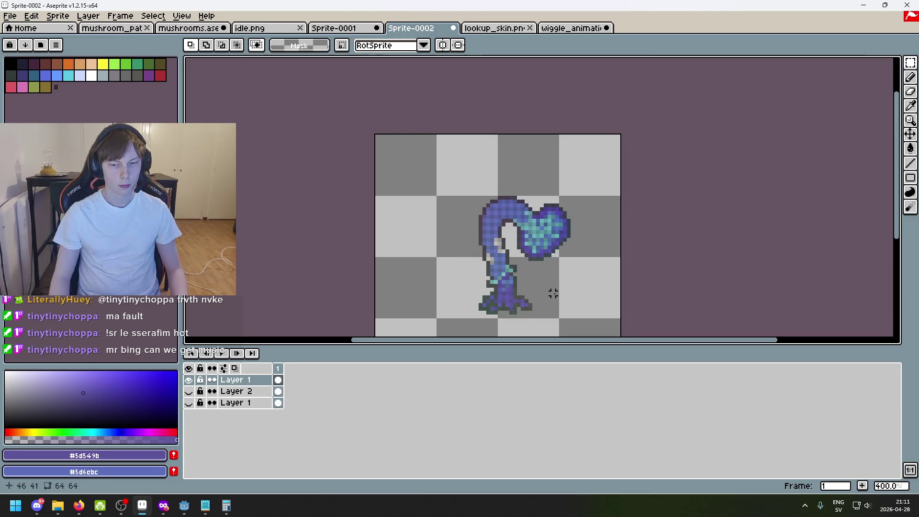
- Look through the Sprite-0001, idle.png and mushrooms files, then return to Sprite-0002
{"action": "scroll", "coordinate": [553, 293], "scroll_direction": "up", "scroll_amount": 3}
{"action": "scroll", "coordinate": [551, 294], "scroll_direction": "up", "scroll_amount": 2}
{"action": "scroll", "coordinate": [505, 294], "scroll_direction": "down", "scroll_amount": 6}
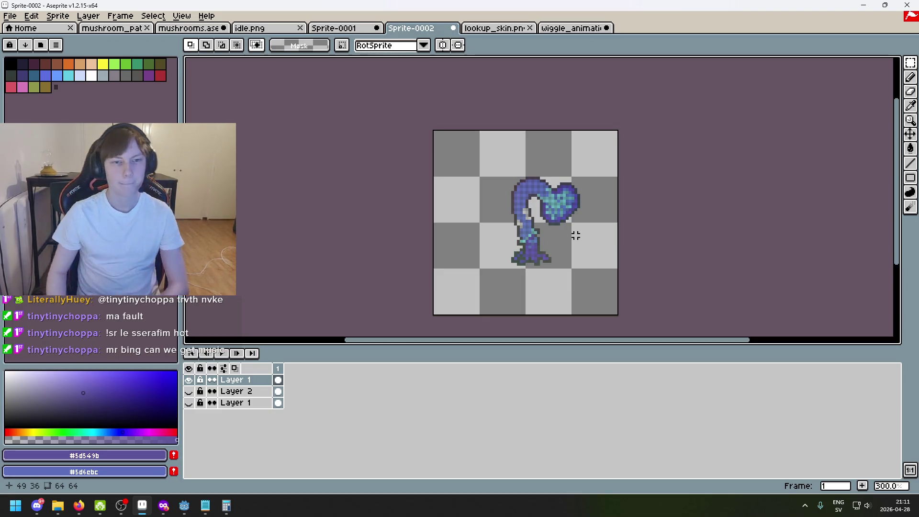
{"action": "left_click", "coordinate": [338, 27]}
{"action": "left_click", "coordinate": [287, 30]}
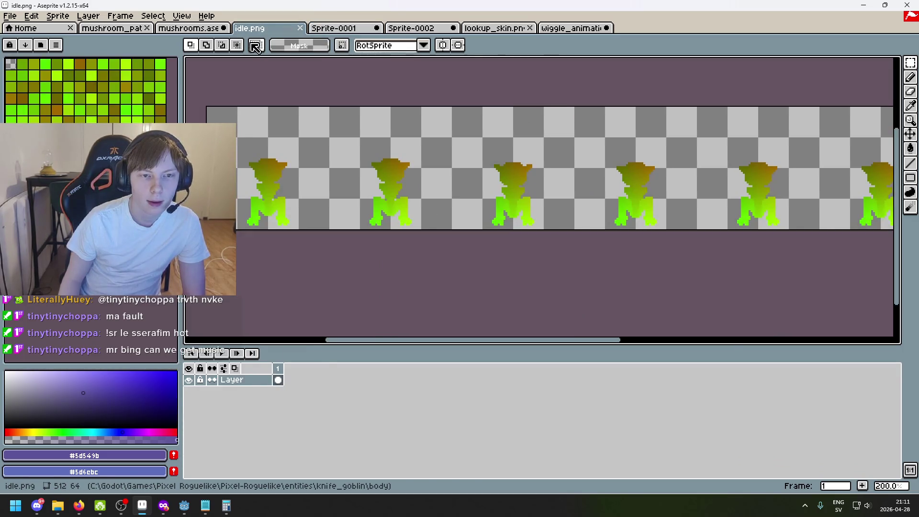
{"action": "key", "text": "ctrl+shift+Tab"}
{"action": "left_click", "coordinate": [282, 30]}
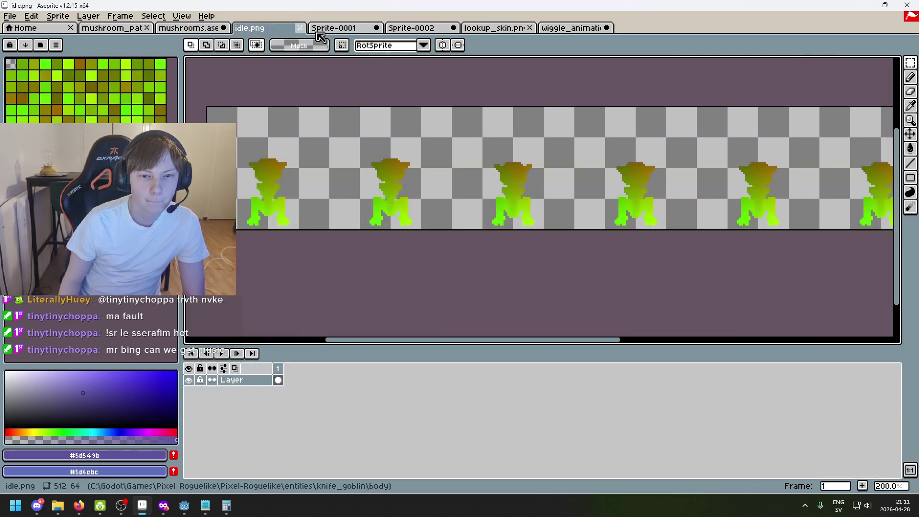
{"action": "left_click", "coordinate": [332, 30]}
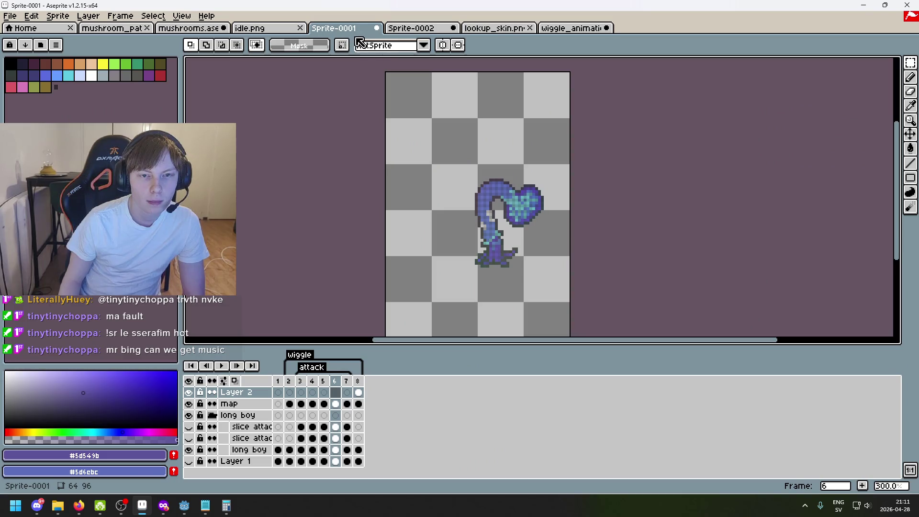
{"action": "left_click", "coordinate": [405, 32]}
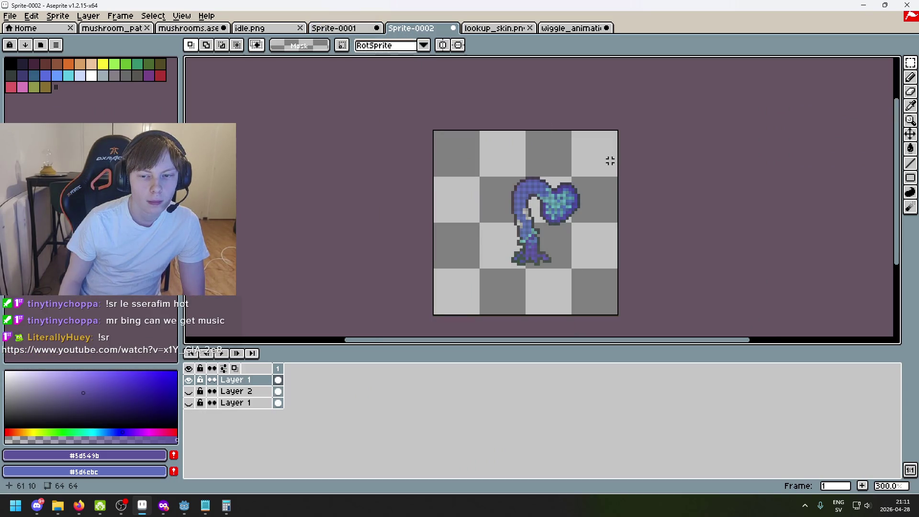
- Move the wiggle_animation.png tab ahead of lookup_skin.png and go back to Sprite-0002
{"action": "scroll", "coordinate": [604, 177], "scroll_direction": "up", "scroll_amount": 2}
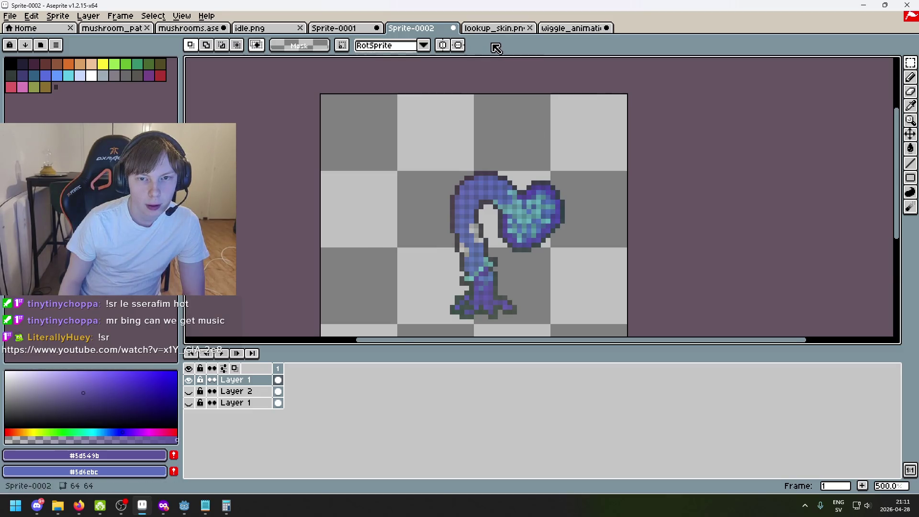
{"action": "left_click", "coordinate": [493, 29]}
{"action": "left_click", "coordinate": [565, 30]}
{"action": "left_click_drag", "start_coordinate": [563, 37], "coordinate": [498, 29]}
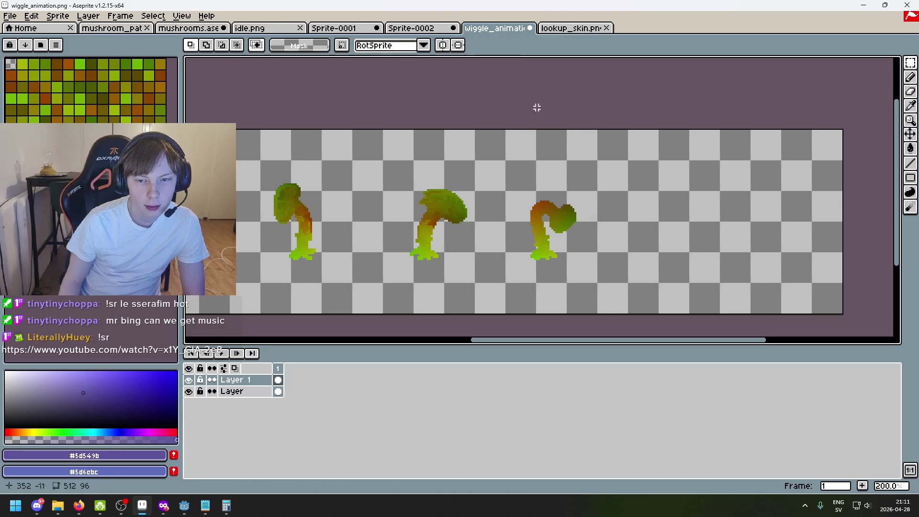
{"action": "left_click", "coordinate": [418, 27]}
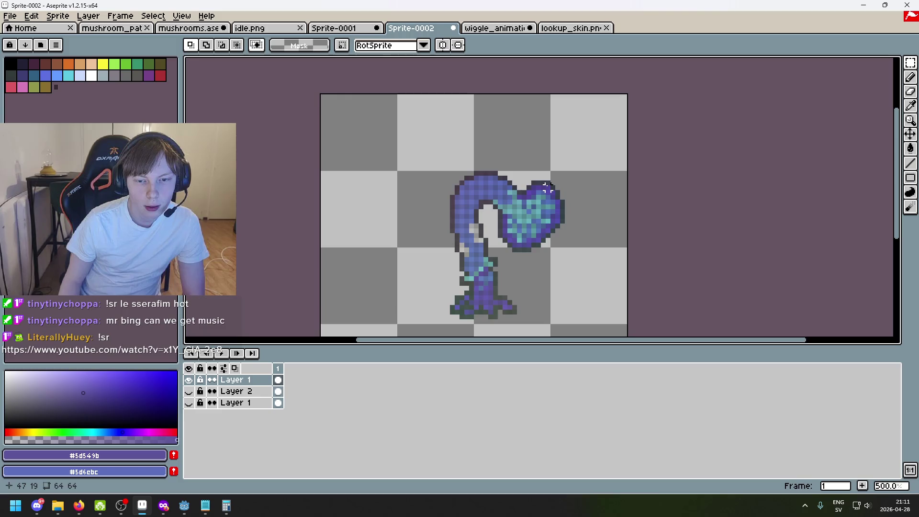
- Recheck wiggle_animation.png and Sprite-0001, then open Sprite-0002's top layer properties for renaming
{"action": "left_click", "coordinate": [489, 29]}
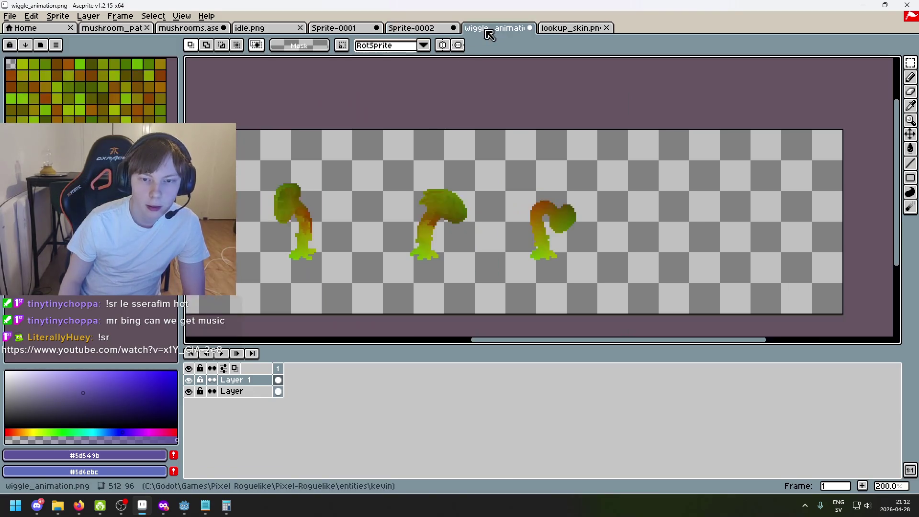
{"action": "left_click", "coordinate": [404, 30]}
{"action": "left_click", "coordinate": [364, 30]}
{"action": "left_click", "coordinate": [410, 29]}
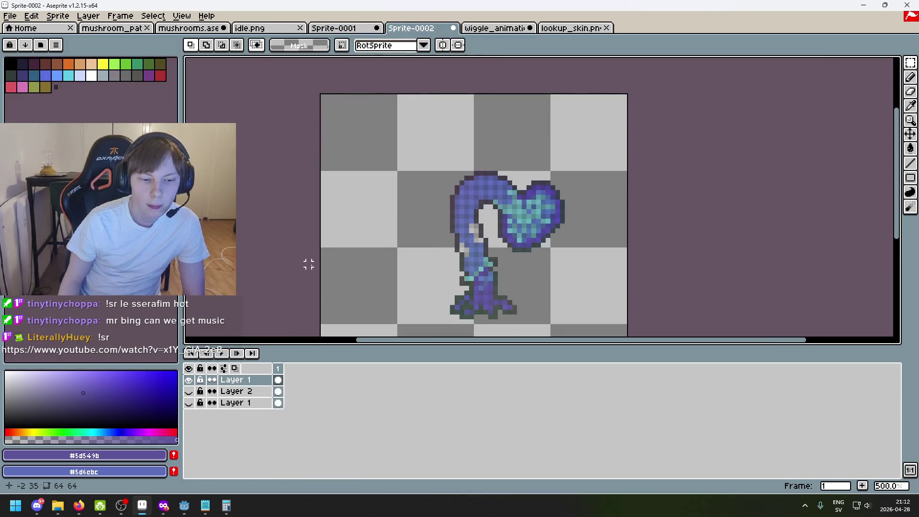
{"action": "double_click", "coordinate": [242, 381]}
- Name the top layer 'flipped', then add and name a flipped_lookup layer above Layer 2
{"action": "type", "text": "flipped"}
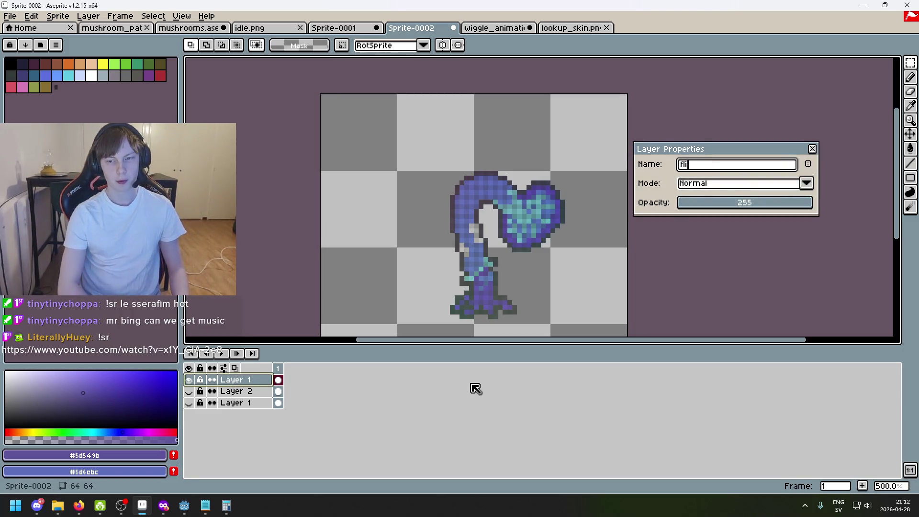
{"action": "key", "text": "Return"}
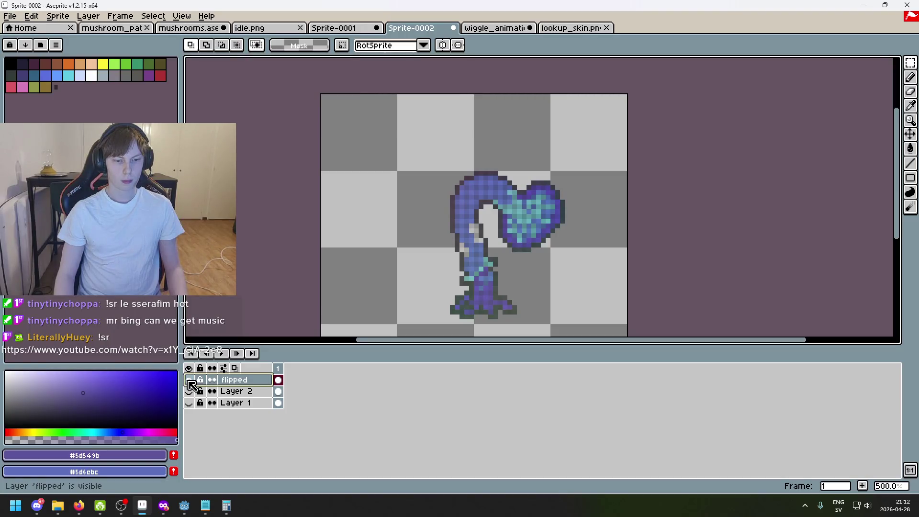
{"action": "left_click", "coordinate": [189, 391]}
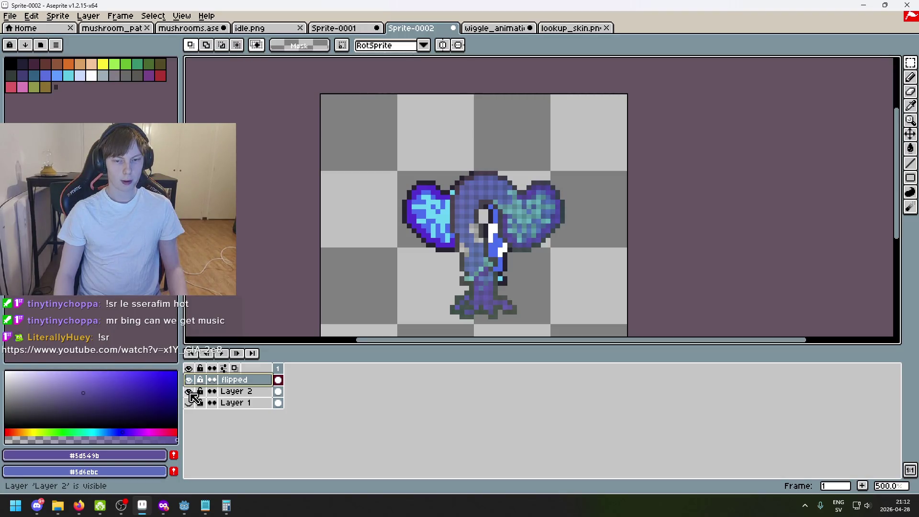
{"action": "left_click", "coordinate": [227, 398]}
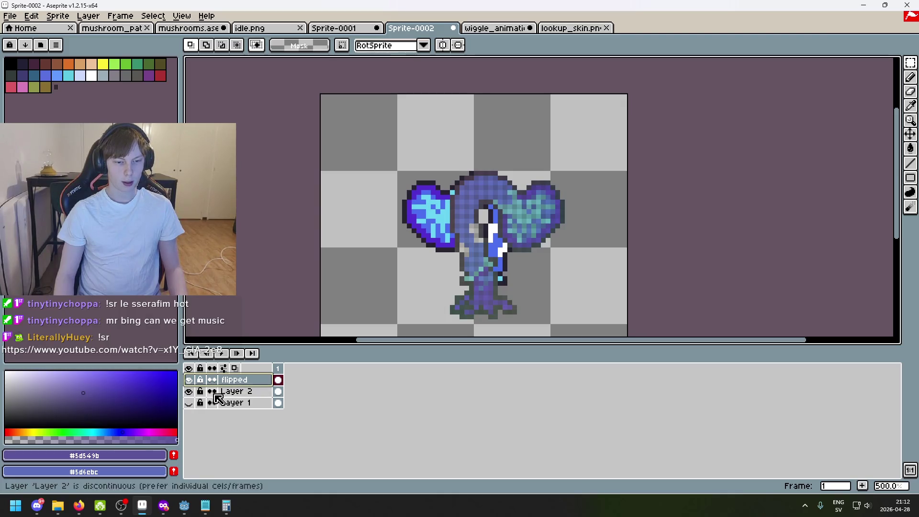
{"action": "right_click", "coordinate": [240, 397]}
{"action": "left_click", "coordinate": [286, 398]}
{"action": "double_click", "coordinate": [235, 391]}
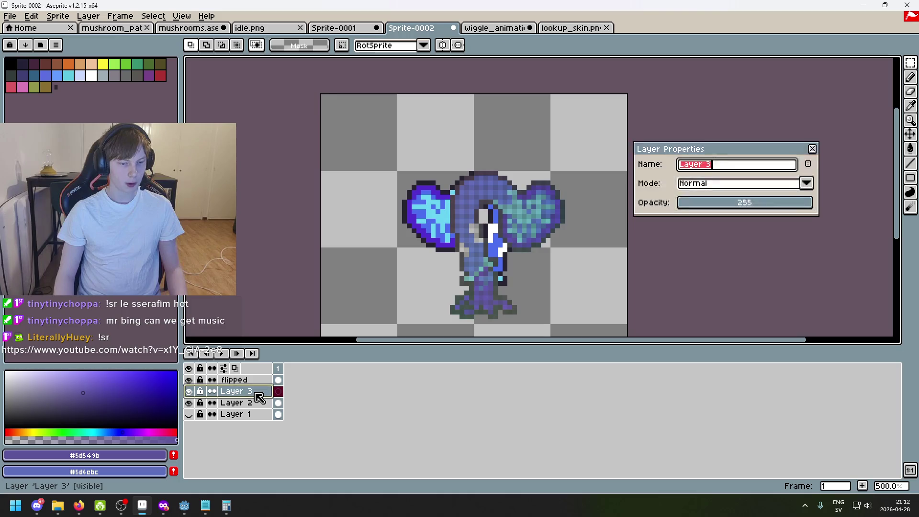
{"action": "type", "text": "flipped_"}
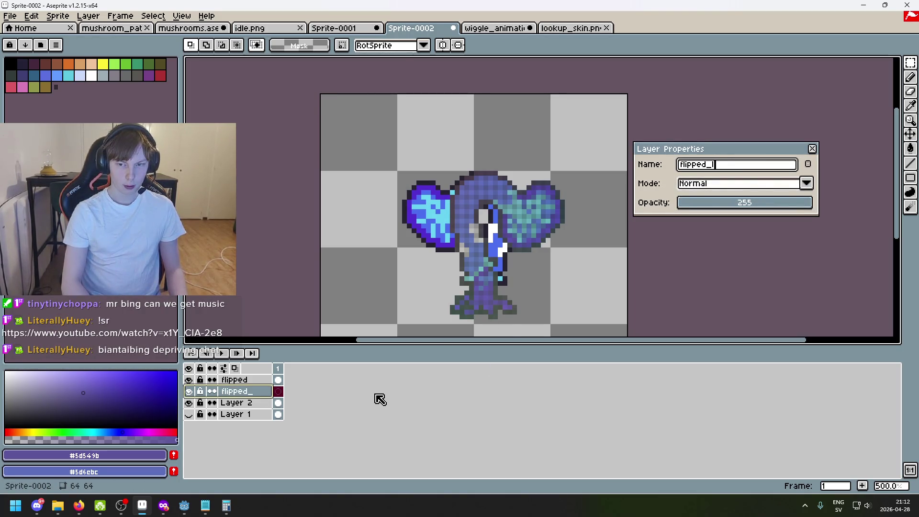
{"action": "type", "text": "uo"}
{"action": "key", "text": "Return"}
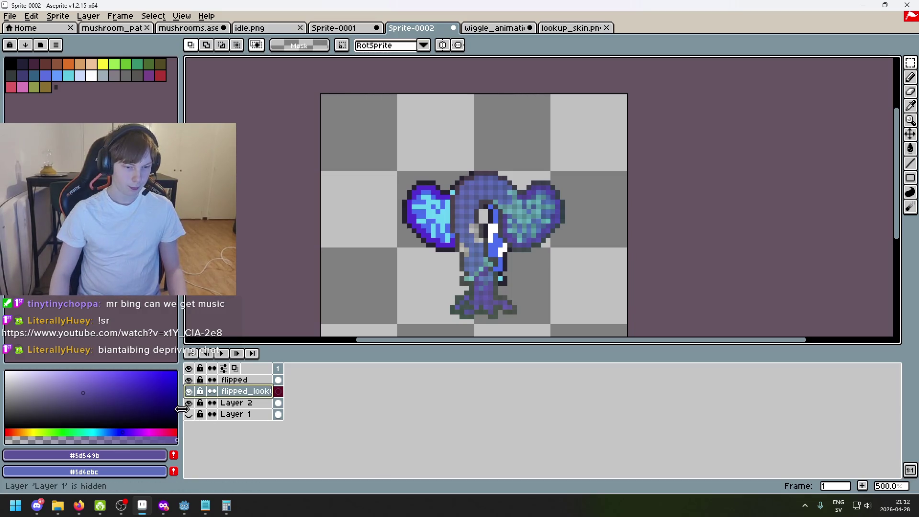
- Trial-select the creature's heart and stem, then restore the flipped and lookup layers' visibility
{"action": "left_click", "coordinate": [189, 379]}
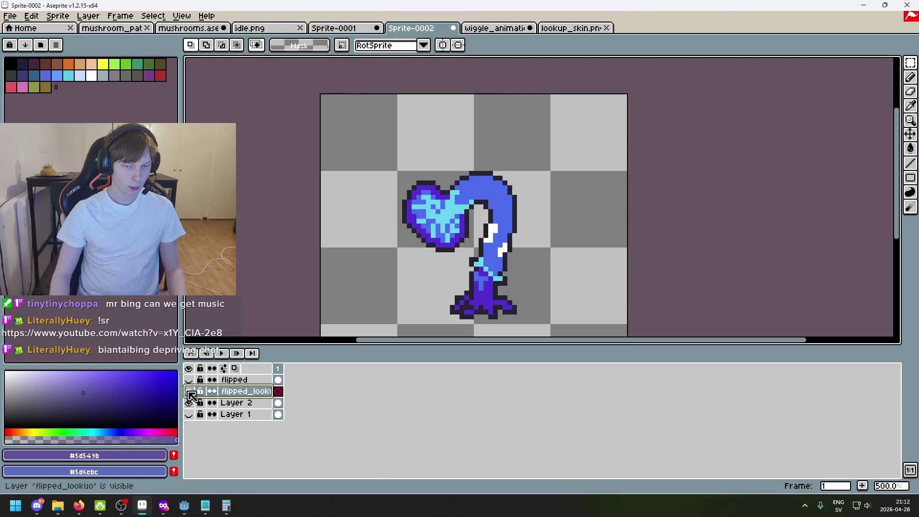
{"action": "left_click_drag", "start_coordinate": [374, 157], "coordinate": [591, 287]}
{"action": "left_click", "coordinate": [658, 279]}
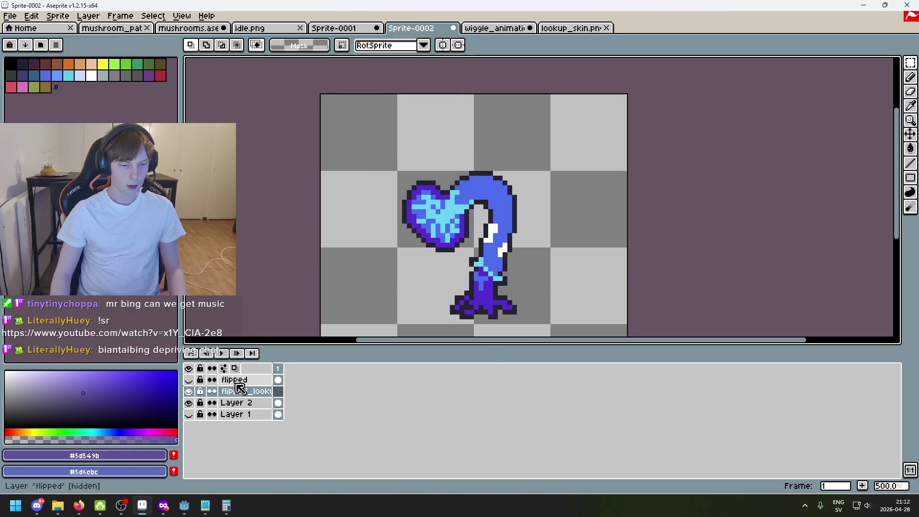
{"action": "left_click", "coordinate": [189, 380]}
{"action": "left_click", "coordinate": [189, 391]}
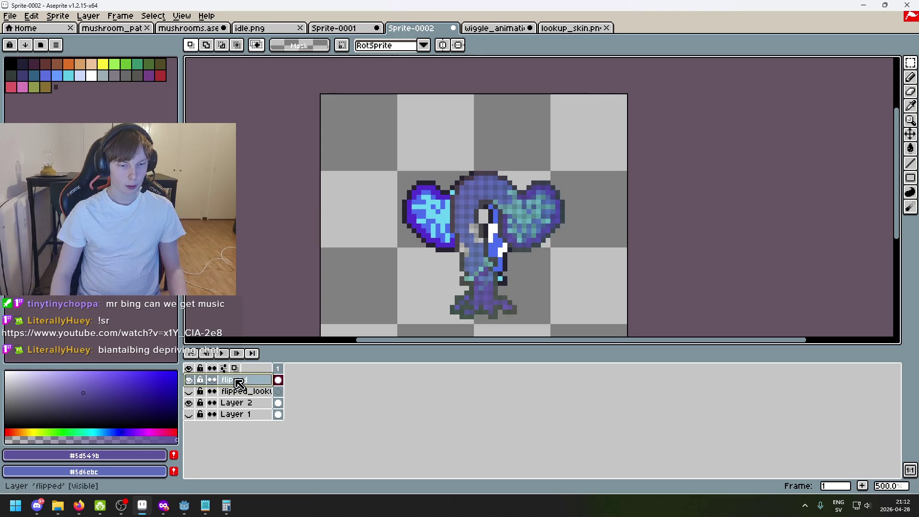
{"action": "left_click", "coordinate": [189, 391]}
- Lower the flipped layer's opacity to 64 and make a visible Layer 2 active
{"action": "double_click", "coordinate": [234, 380]}
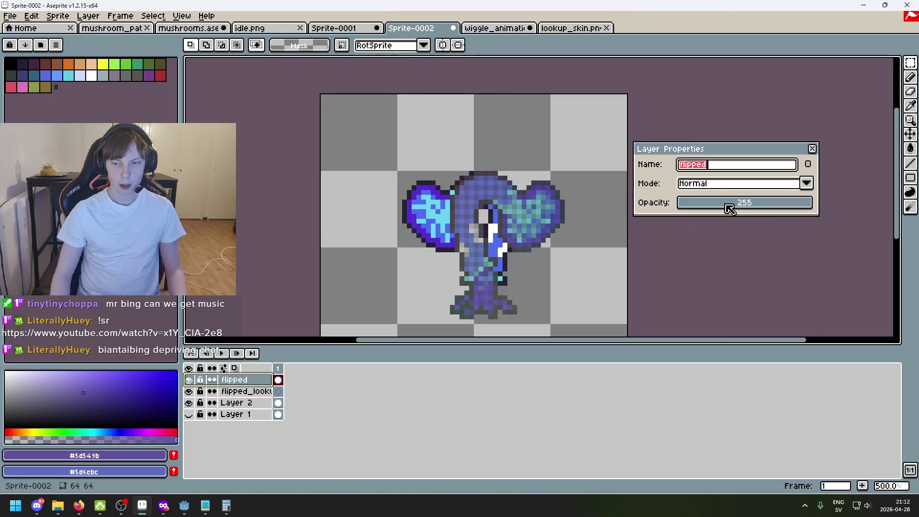
{"action": "left_click_drag", "start_coordinate": [729, 209], "coordinate": [718, 209]}
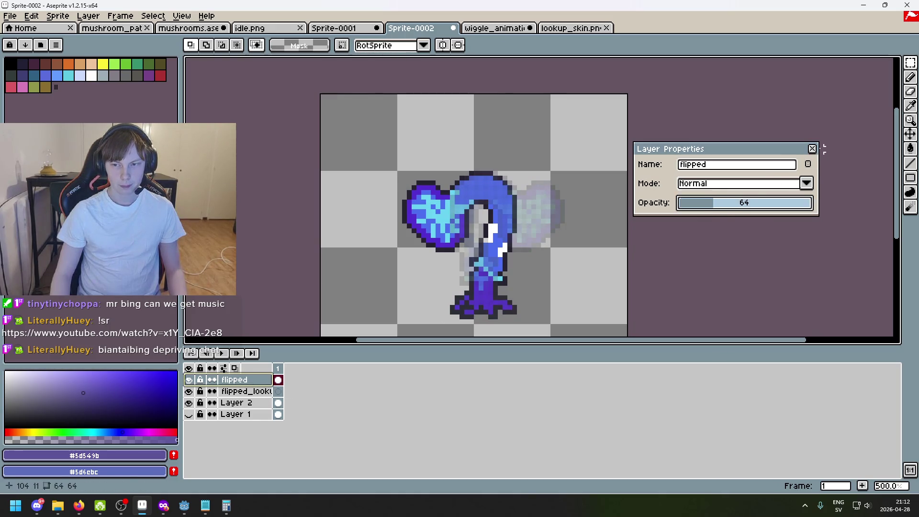
{"action": "left_click", "coordinate": [812, 149]}
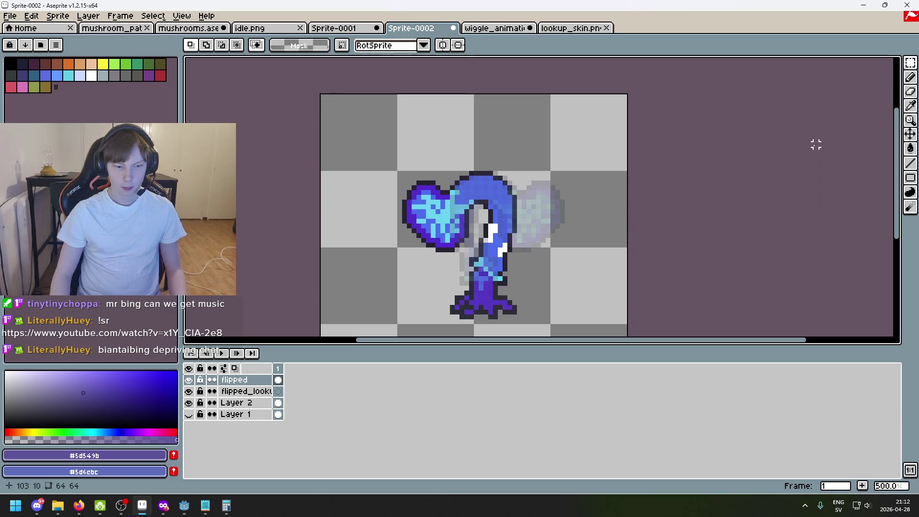
{"action": "left_click", "coordinate": [245, 391]}
{"action": "left_click", "coordinate": [190, 404]}
{"action": "left_click", "coordinate": [189, 403]}
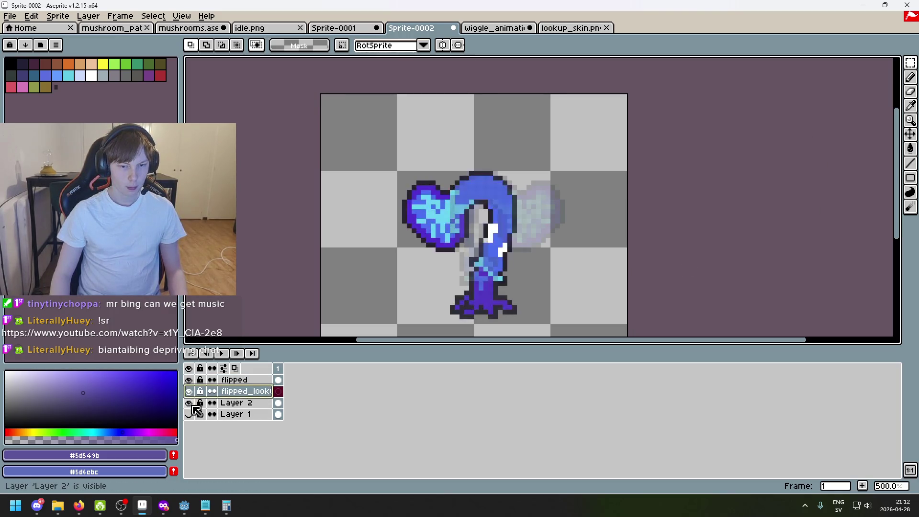
{"action": "left_click", "coordinate": [190, 404]}
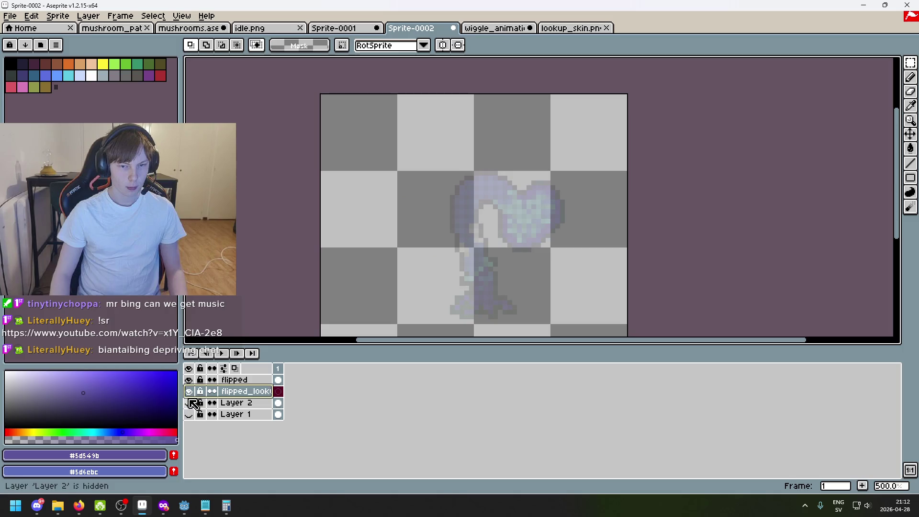
{"action": "left_click", "coordinate": [246, 403]}
{"action": "left_click", "coordinate": [190, 403]}
- Select the bent creature on Layer 2 and paste a copy into flipped_lookup
{"action": "left_click_drag", "start_coordinate": [605, 315], "coordinate": [335, 98]}
{"action": "left_click", "coordinate": [715, 231]}
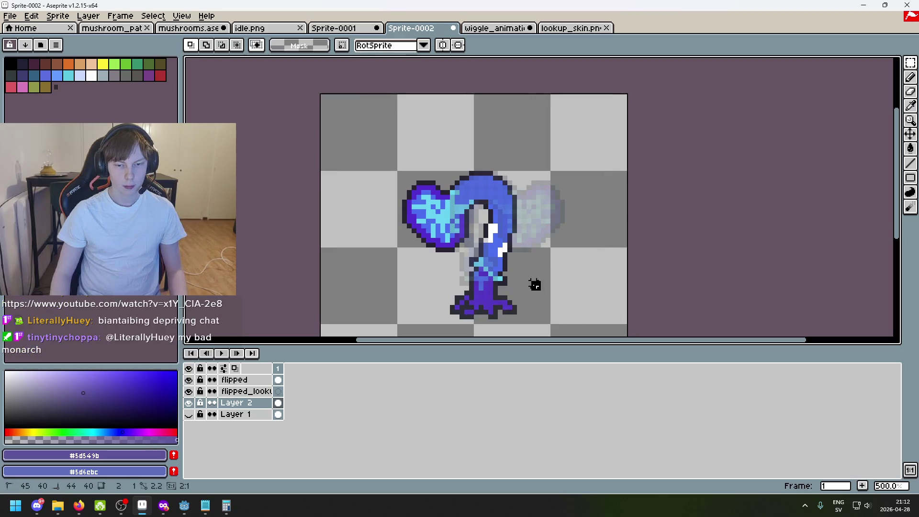
{"action": "left_click_drag", "start_coordinate": [536, 286], "coordinate": [344, 146]}
{"action": "left_click", "coordinate": [620, 240]}
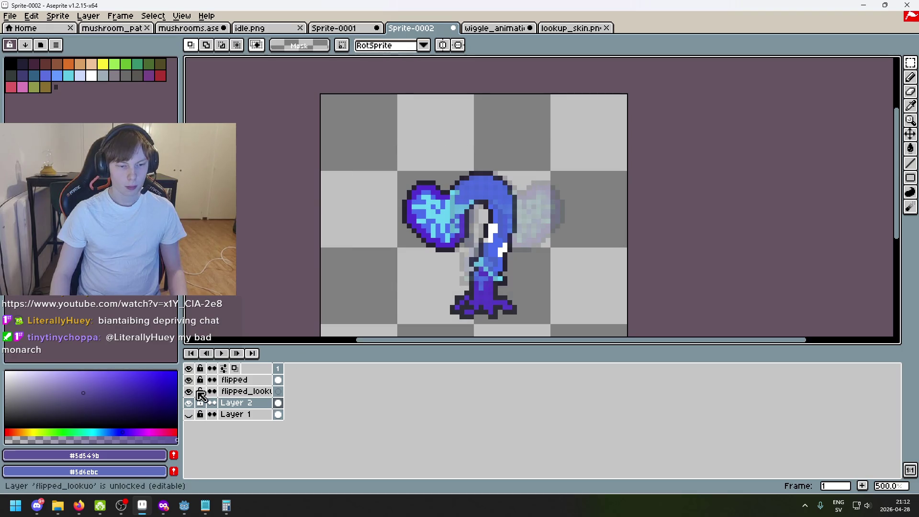
{"action": "left_click", "coordinate": [245, 394]}
{"action": "key", "text": "ctrl+v"}
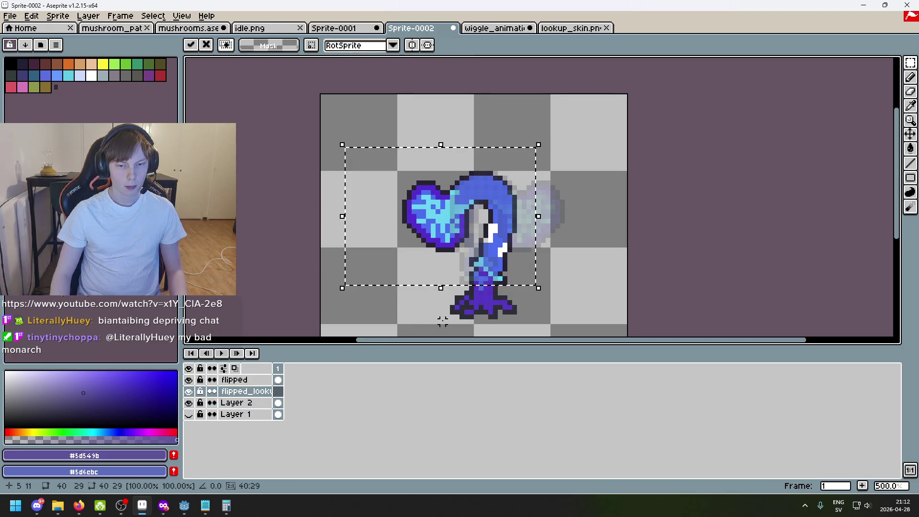
- Mirror the pasted creature horizontally and shift it right on flipped_lookup
{"action": "left_click", "coordinate": [442, 322]}
{"action": "left_click_drag", "start_coordinate": [528, 322], "coordinate": [531, 276]}
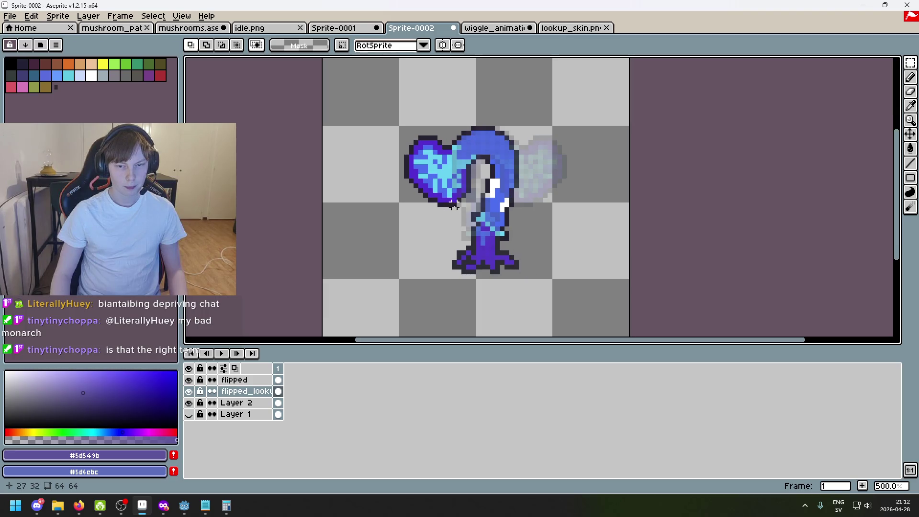
{"action": "key", "text": "ctrl+z"}
{"action": "key", "text": "shift+h"}
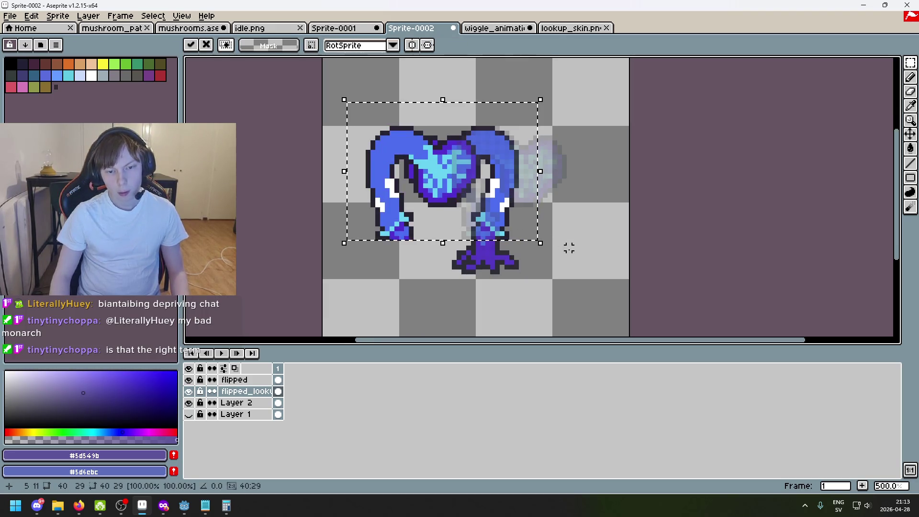
{"action": "key", "text": "shift+h"}
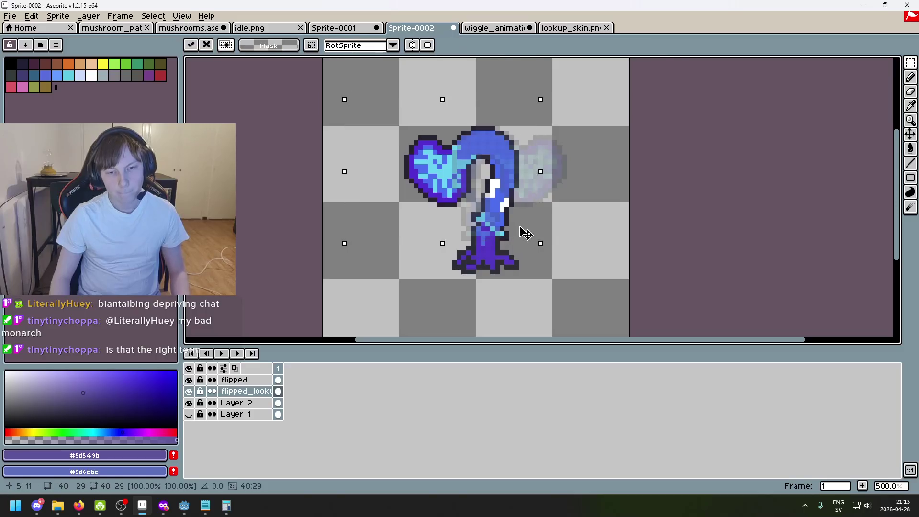
{"action": "key", "text": "Return"}
{"action": "left_click", "coordinate": [189, 403]}
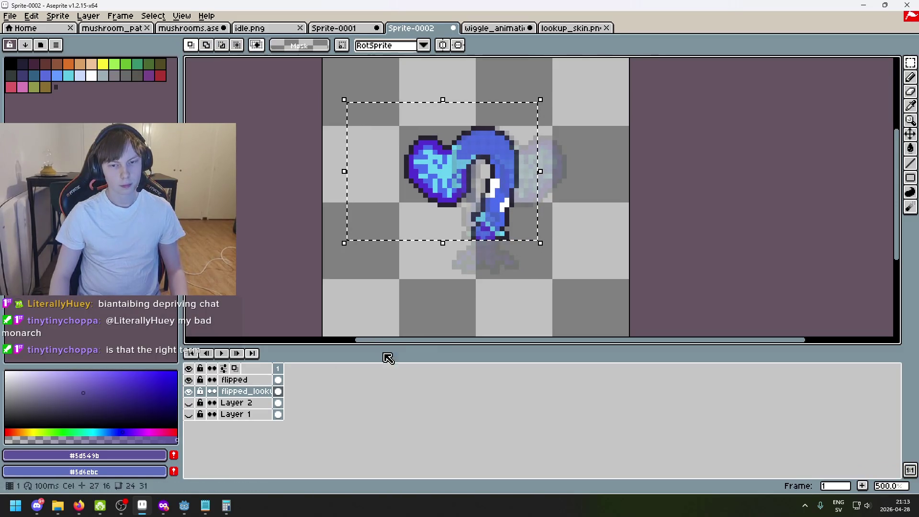
{"action": "key", "text": "shift+h"}
{"action": "left_click_drag", "start_coordinate": [450, 242], "coordinate": [564, 230]}
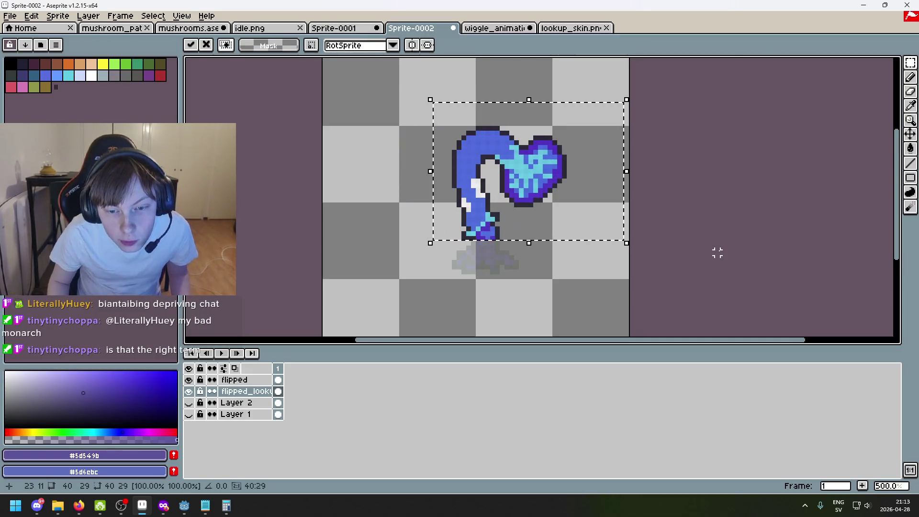
{"action": "key", "text": "ctrl+d"}
- Select the foot area with Layer 2 visible, undoing an accidental extra layer
{"action": "left_click", "coordinate": [188, 402]}
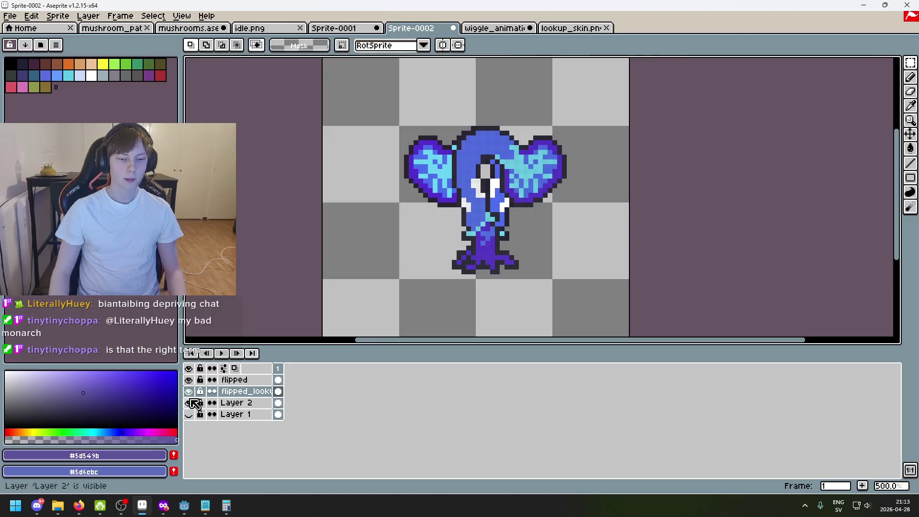
{"action": "left_click", "coordinate": [188, 391]}
{"action": "left_click_drag", "start_coordinate": [541, 306], "coordinate": [428, 240]}
{"action": "left_click", "coordinate": [247, 404]}
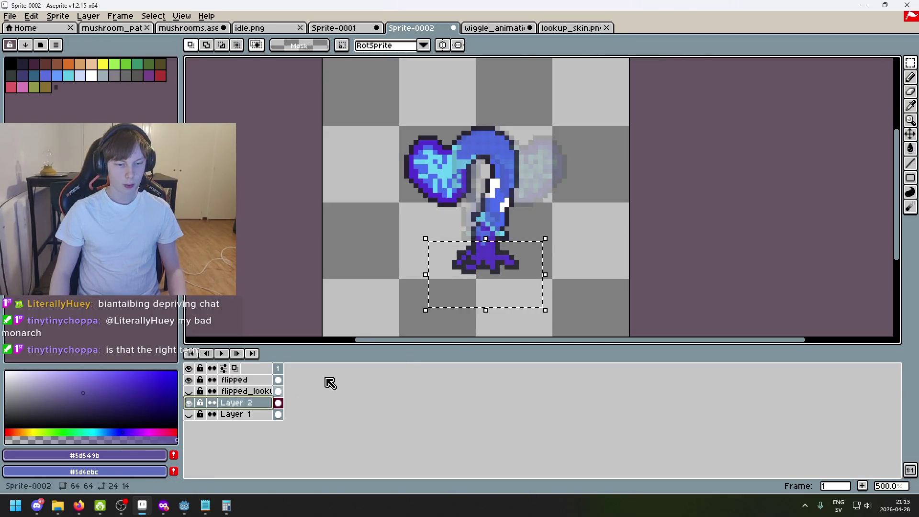
{"action": "left_click", "coordinate": [339, 303]}
{"action": "left_click", "coordinate": [188, 391]}
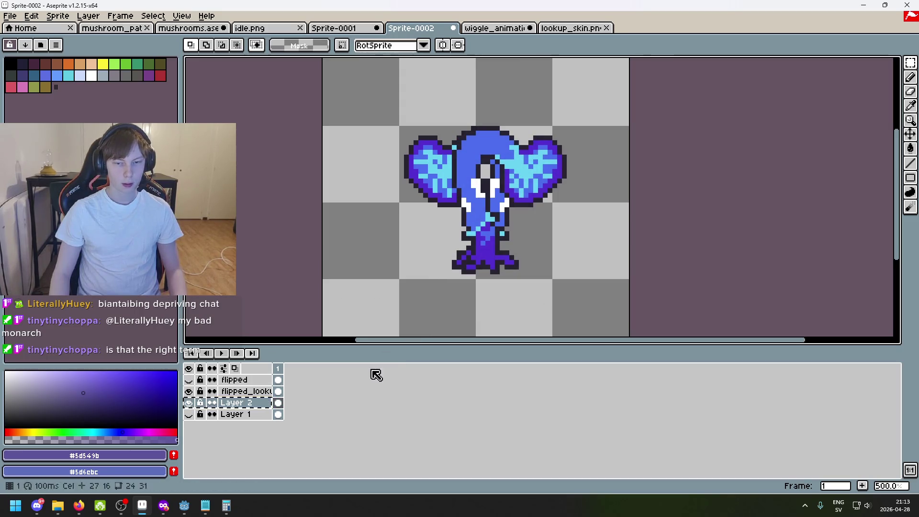
{"action": "left_click", "coordinate": [189, 403]}
{"action": "key", "text": "shift+n"}
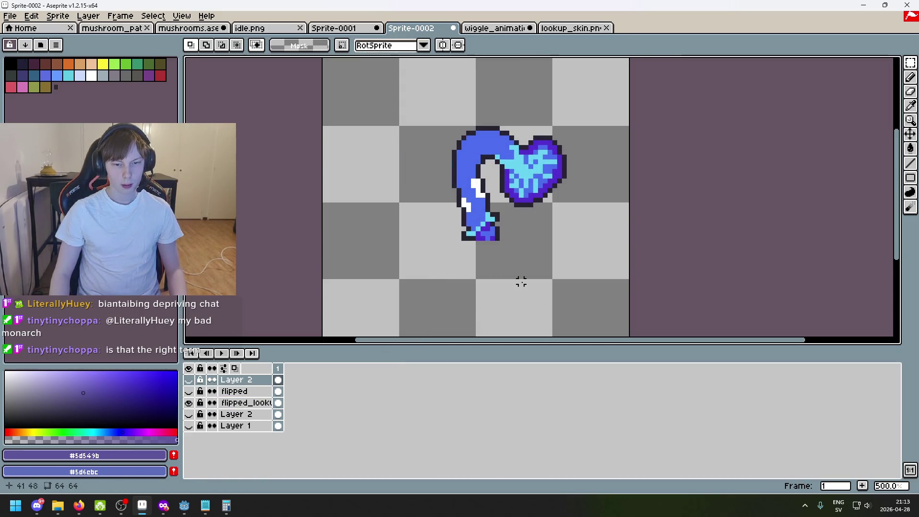
{"action": "key", "text": "ctrl+z"}
{"action": "left_click", "coordinate": [190, 395]}
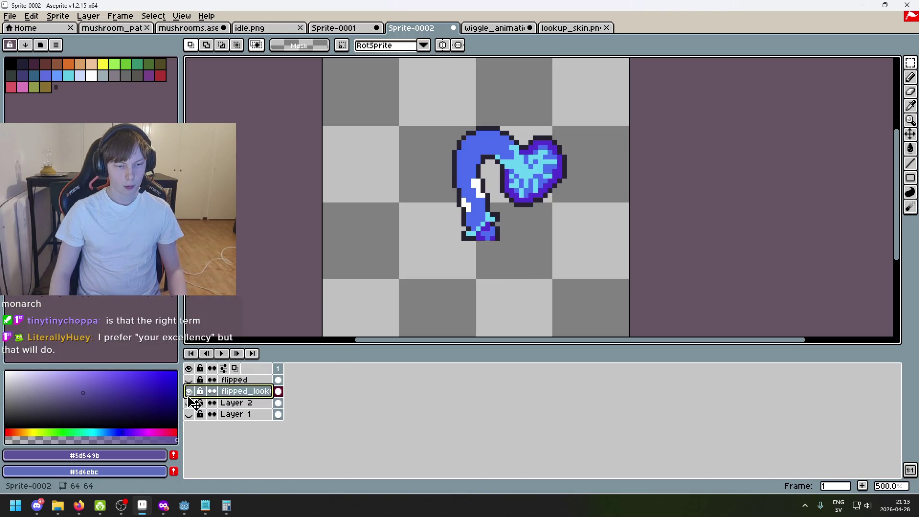
{"action": "left_click", "coordinate": [189, 403]}
- Marquee the foot at the creature's base on Layer 2 and copy it
{"action": "scroll", "coordinate": [512, 291], "scroll_direction": "up", "scroll_amount": 5}
{"action": "mouse_move", "coordinate": [321, 172]}
{"action": "left_mouse_down"}
{"action": "mouse_move", "coordinate": [567, 302]}
{"action": "mouse_move", "coordinate": [473, 237]}
{"action": "left_mouse_up"}
{"action": "left_click", "coordinate": [240, 403]}
{"action": "key", "text": "u"}
{"action": "key", "text": "ctrl+d"}
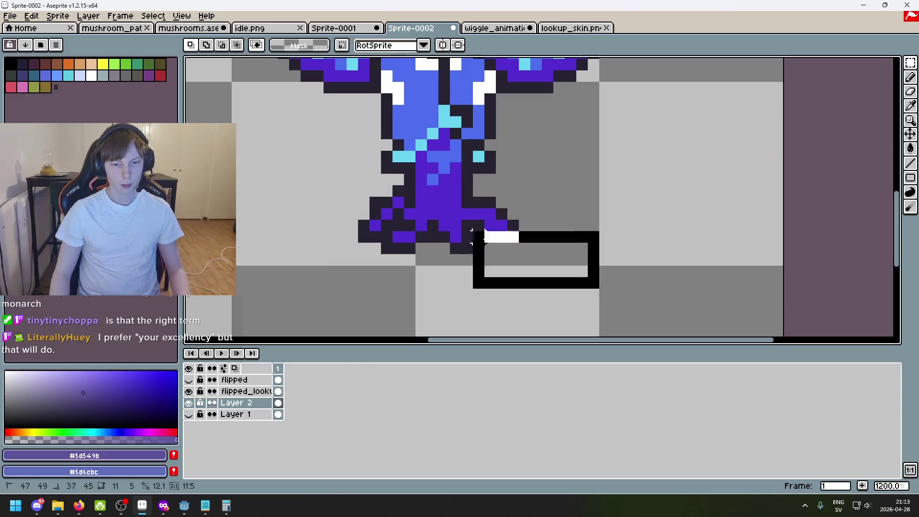
{"action": "key", "text": "ctrl+z"}
{"action": "key", "text": "ctrl+z"}
{"action": "key", "text": "ctrl+d"}
- Paste the foot into the flipped_lookup layer and commit it
{"action": "left_click", "coordinate": [189, 403]}
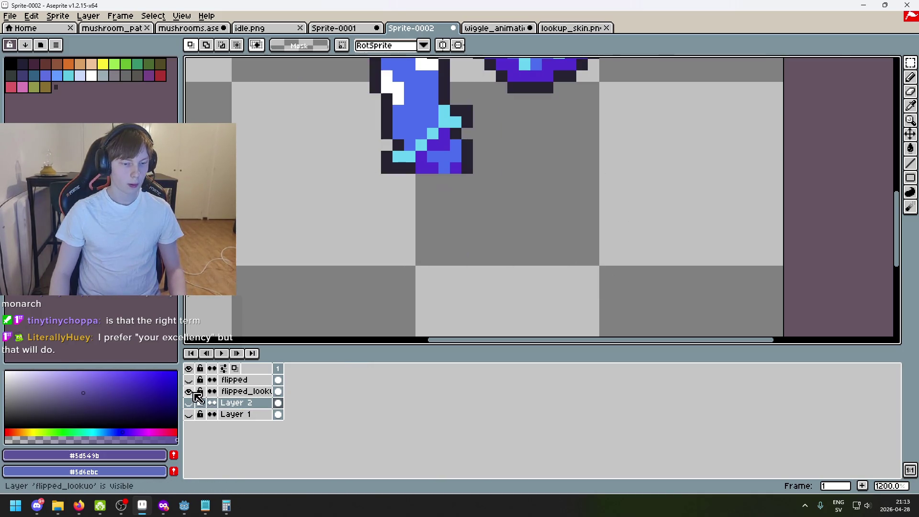
{"action": "left_click", "coordinate": [240, 392]}
{"action": "key", "text": "ctrl+v"}
{"action": "key", "text": "Return"}
{"action": "scroll", "coordinate": [635, 245], "scroll_direction": "down", "scroll_amount": 5}
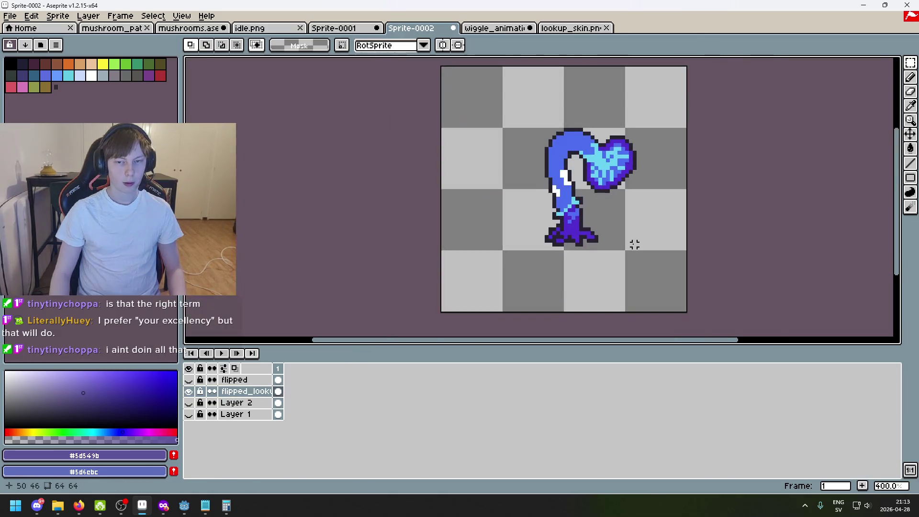
{"action": "scroll", "coordinate": [635, 244], "scroll_direction": "up", "scroll_amount": 1}
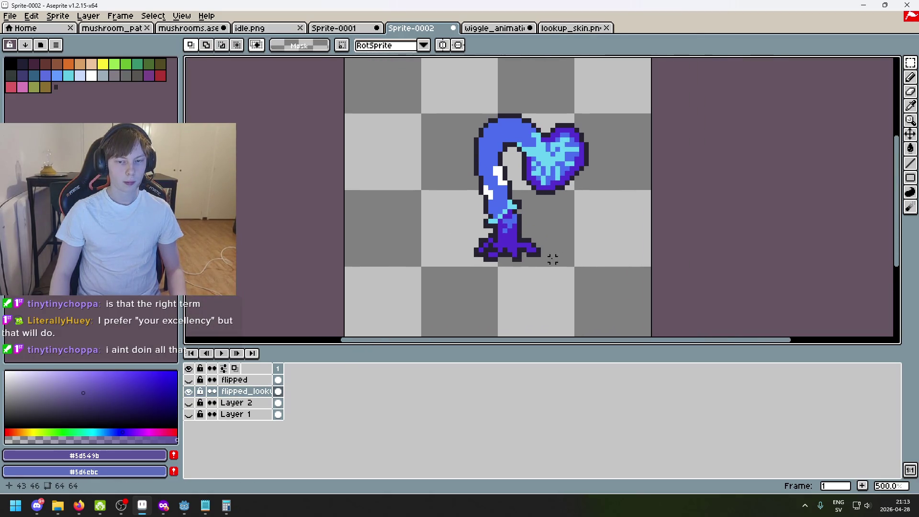
- Toggle the flipped layer to compare, then open its Layer Properties (Normal, opacity 64)
{"action": "left_click", "coordinate": [189, 379]}
{"action": "left_click", "coordinate": [189, 380]}
{"action": "left_click", "coordinate": [189, 380]}
{"action": "left_click", "coordinate": [190, 380]}
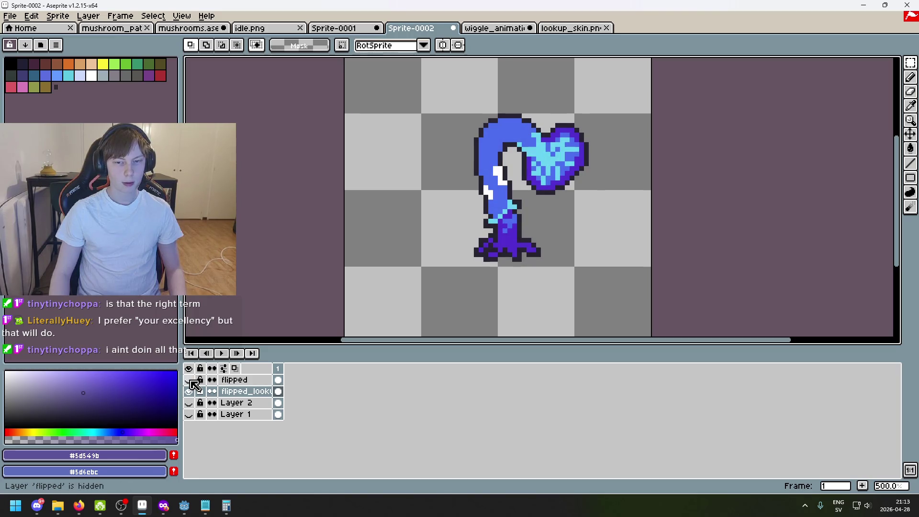
{"action": "left_click", "coordinate": [190, 380]}
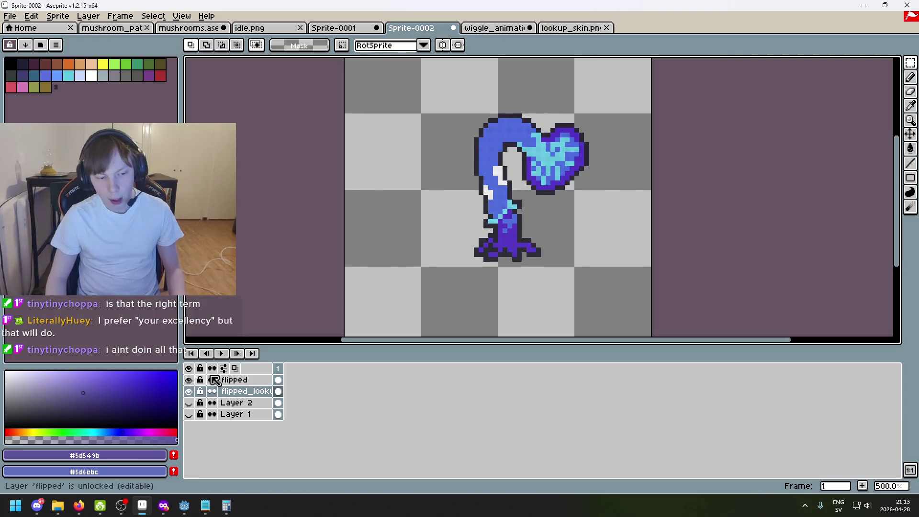
{"action": "double_click", "coordinate": [248, 381]}
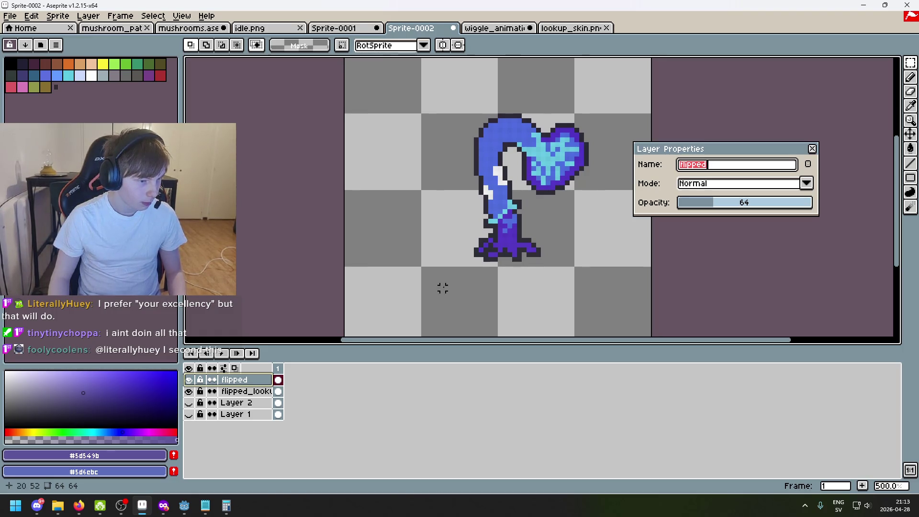
{"action": "key", "text": "alt+Tab"}
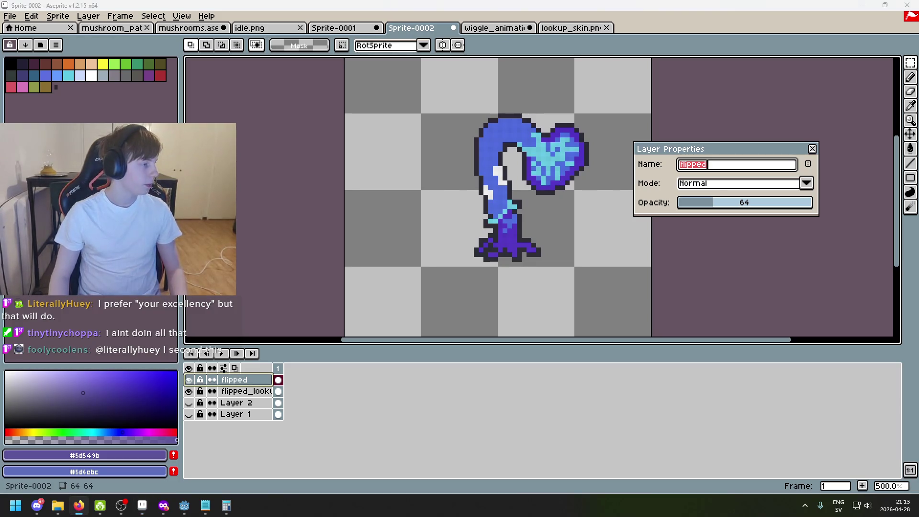
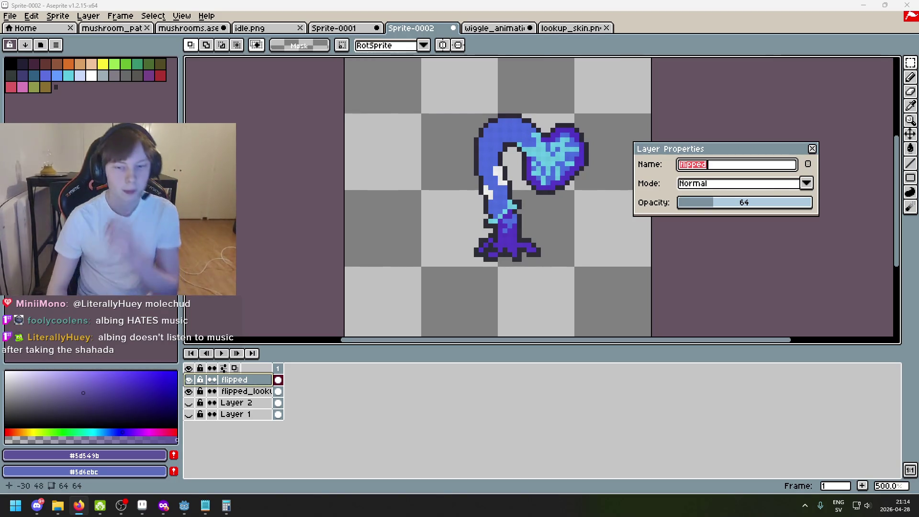
- Compare the flipped and flipped_lookup layers by toggling their visibility on and off
{"action": "left_click", "coordinate": [814, 154]}
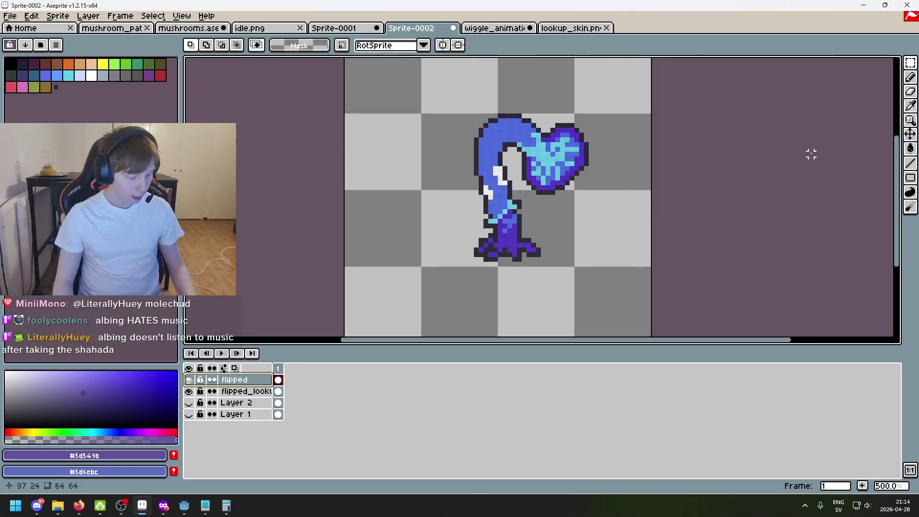
{"action": "scroll", "coordinate": [418, 242], "scroll_direction": "right", "scroll_amount": 3}
{"action": "scroll", "coordinate": [418, 242], "scroll_direction": "up", "scroll_amount": 1}
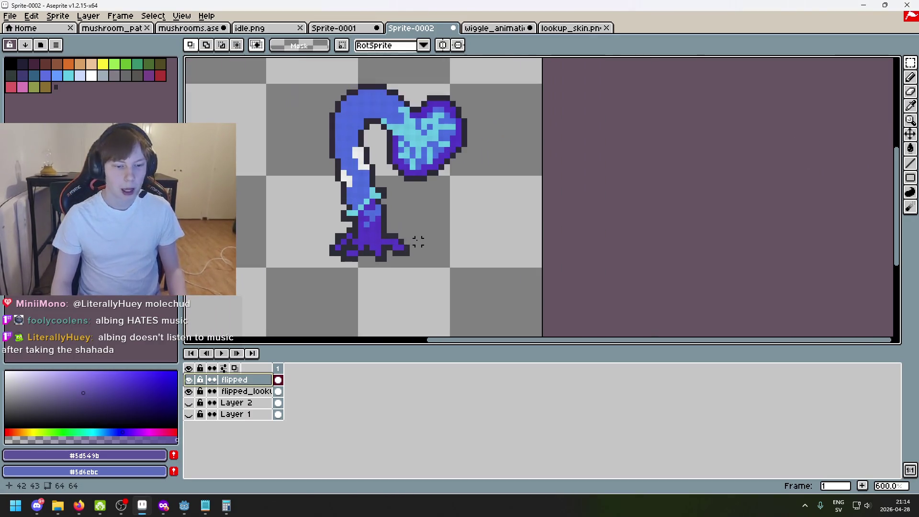
{"action": "left_click", "coordinate": [191, 392]}
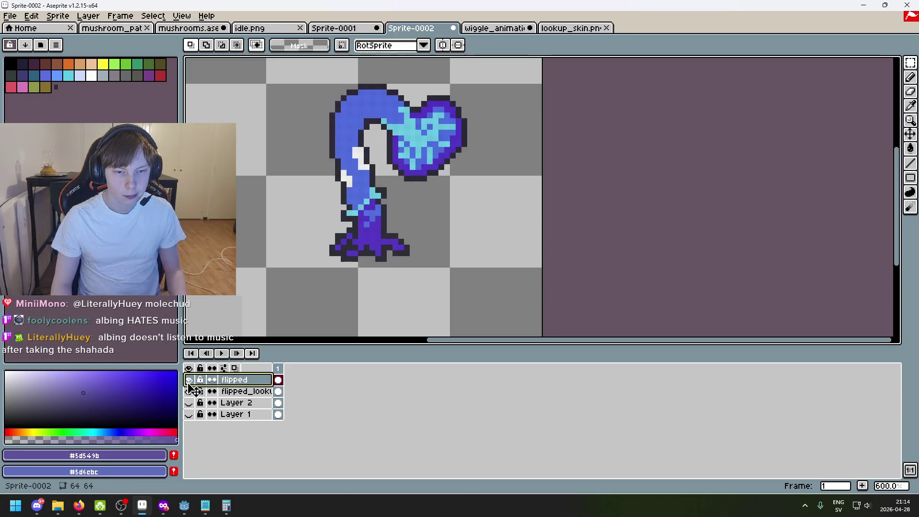
{"action": "left_click", "coordinate": [190, 392]}
{"action": "left_click", "coordinate": [190, 381]}
{"action": "left_click", "coordinate": [190, 380]}
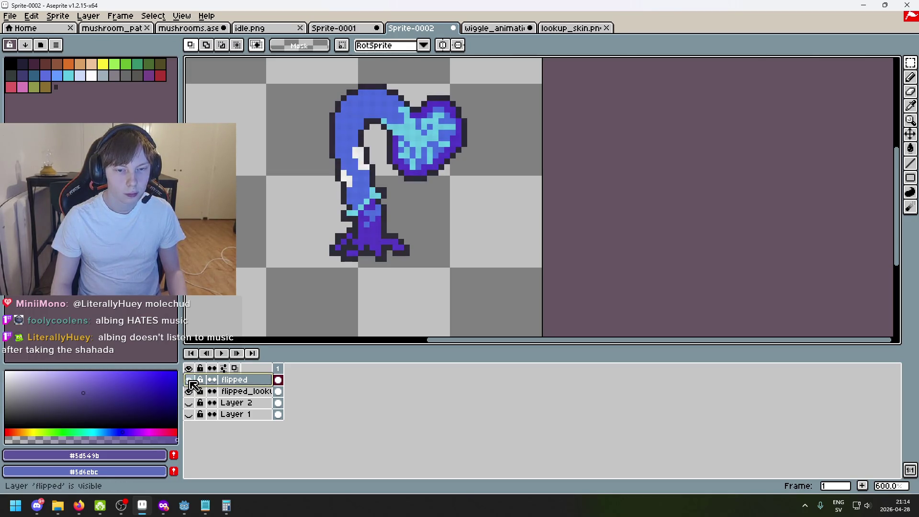
{"action": "left_click", "coordinate": [190, 392]}
- Raise the flipped layer's opacity from 64 to 255 and show flipped_lookup again
{"action": "double_click", "coordinate": [235, 380]}
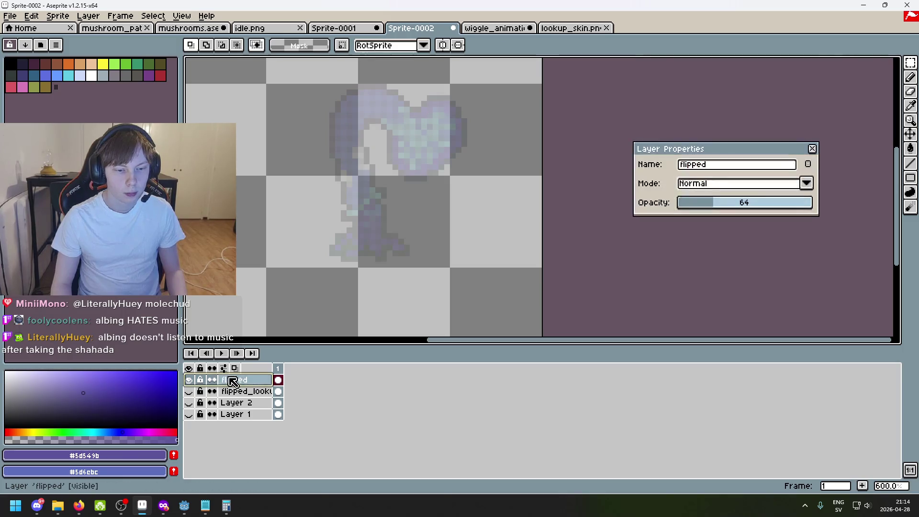
{"action": "left_click_drag", "start_coordinate": [752, 202], "coordinate": [883, 187]}
{"action": "left_click", "coordinate": [812, 149]}
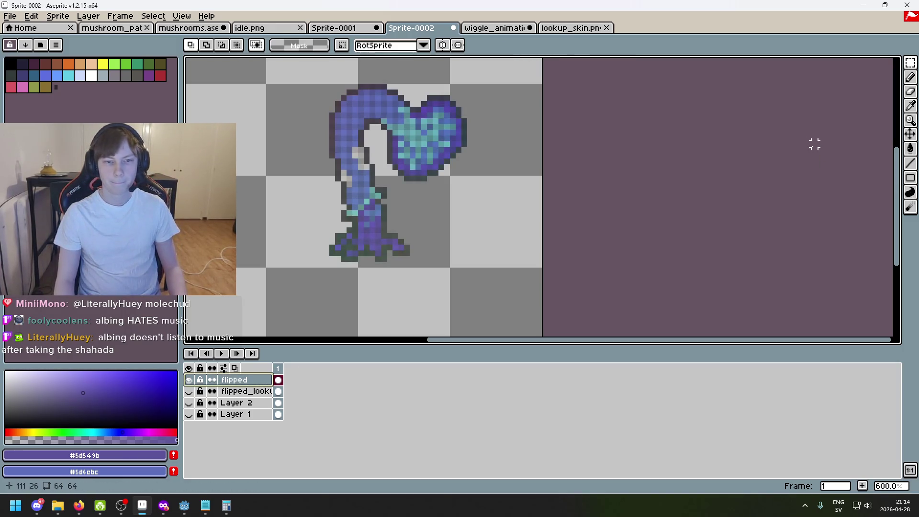
{"action": "left_click", "coordinate": [189, 392]}
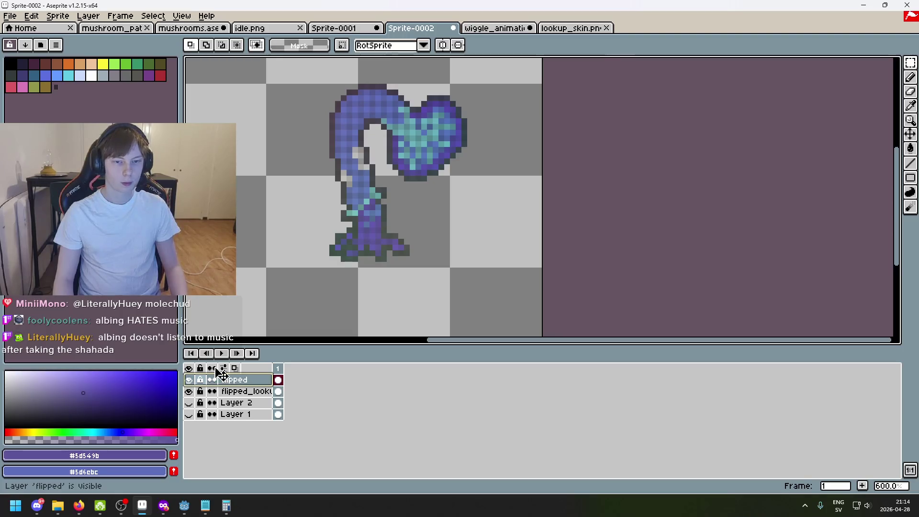
{"action": "left_click", "coordinate": [10, 16]}
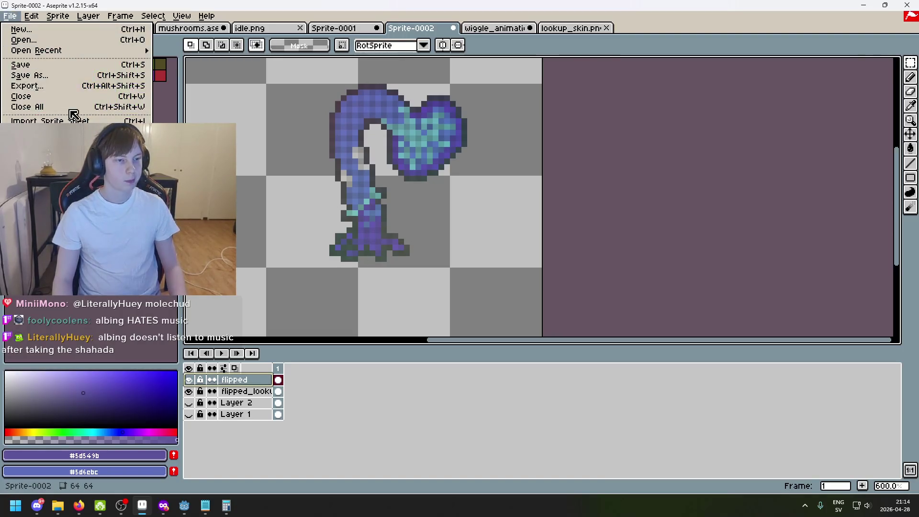
- Export the sprite as map_FLIPPED.png, accepting the PNG-without-layers warning
{"action": "left_click", "coordinate": [67, 86]}
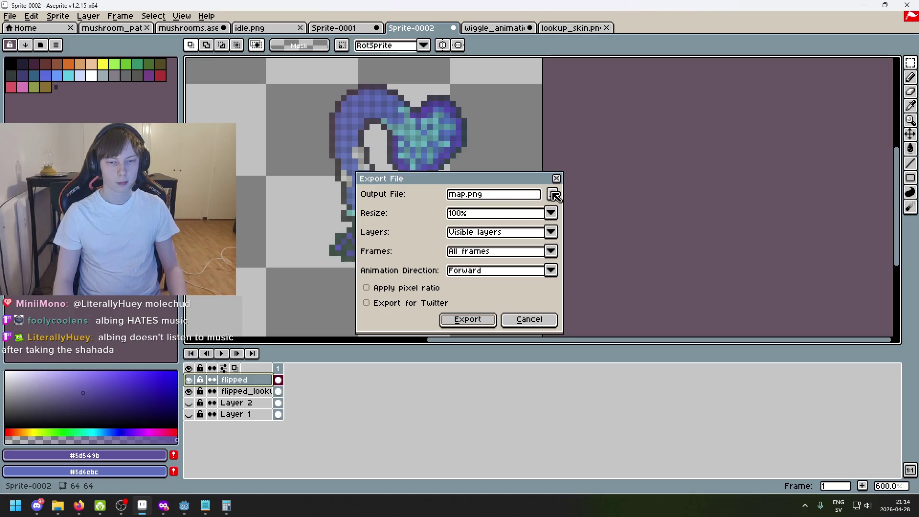
{"action": "left_click", "coordinate": [464, 194]}
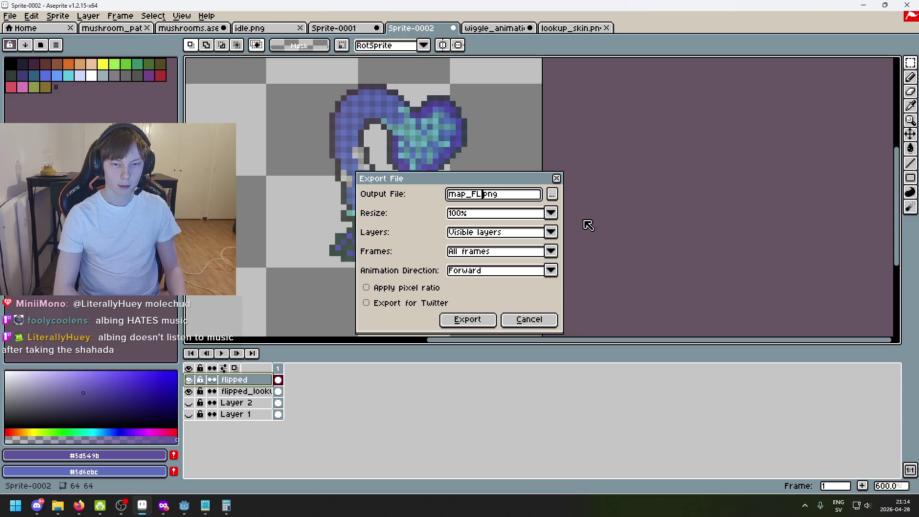
{"action": "key", "text": "Return"}
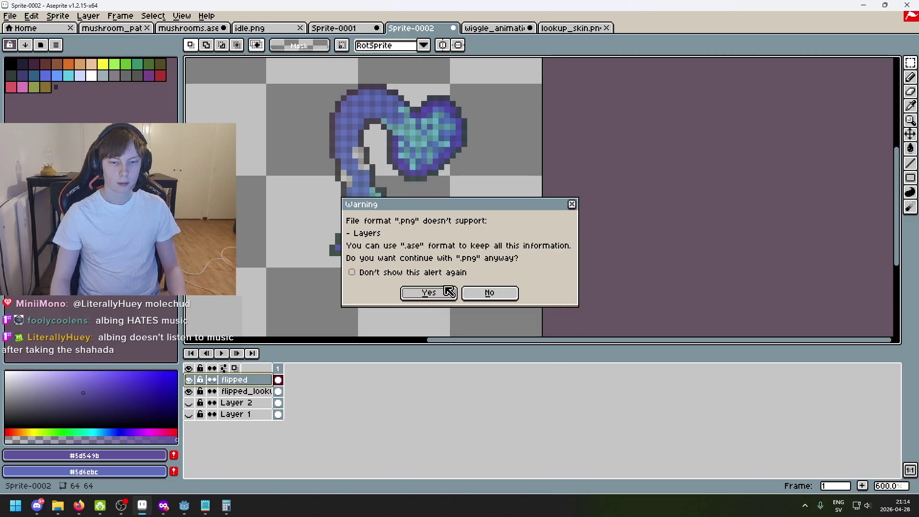
{"action": "left_click", "coordinate": [429, 293]}
- Hide the flipped layer and export the remaining flipped_lookup layer as lookup_FLIPPED.png
{"action": "left_click", "coordinate": [189, 380]}
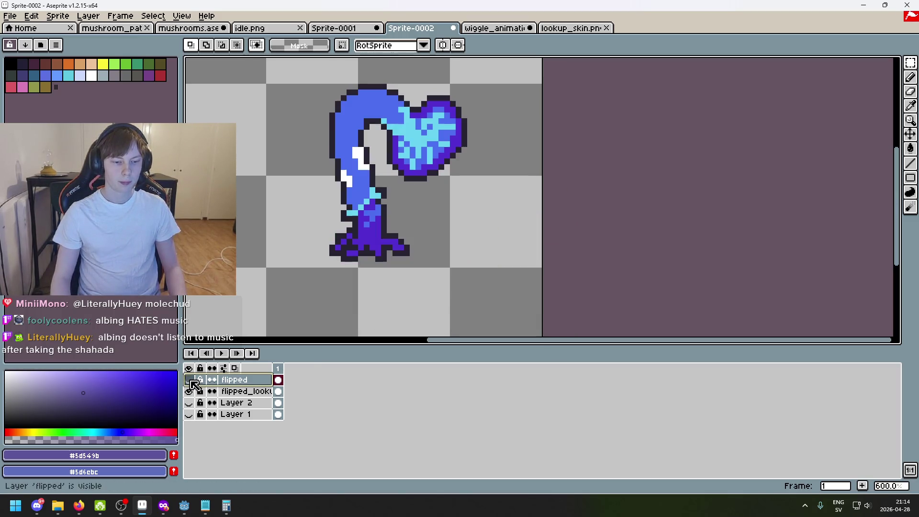
{"action": "left_click", "coordinate": [9, 16]}
{"action": "left_click", "coordinate": [59, 87]}
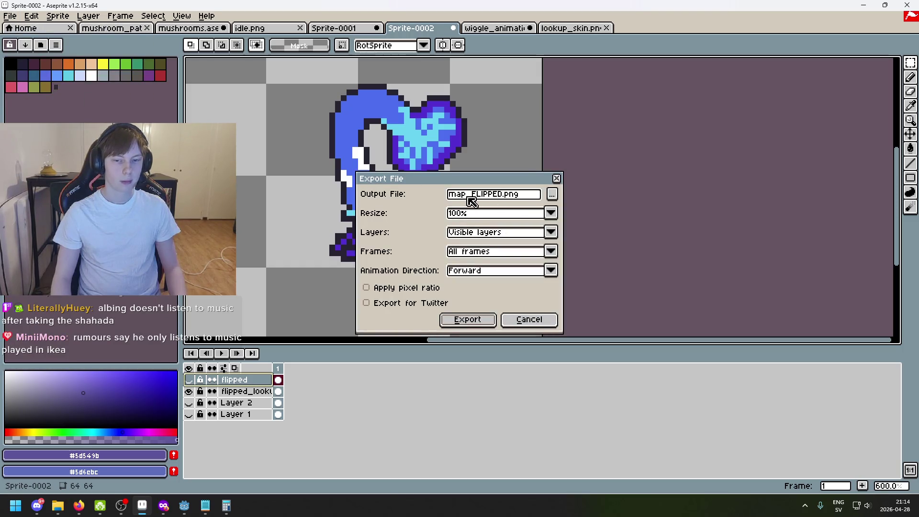
{"action": "left_click_drag", "start_coordinate": [468, 201], "coordinate": [393, 198]}
{"action": "key", "text": "BackSpace"}
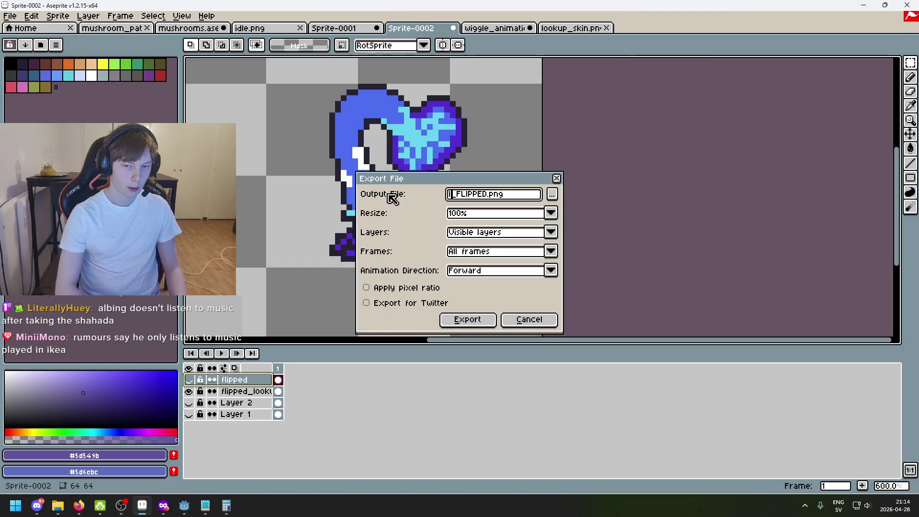
{"action": "type", "text": "lookup"}
{"action": "key", "text": "Return"}
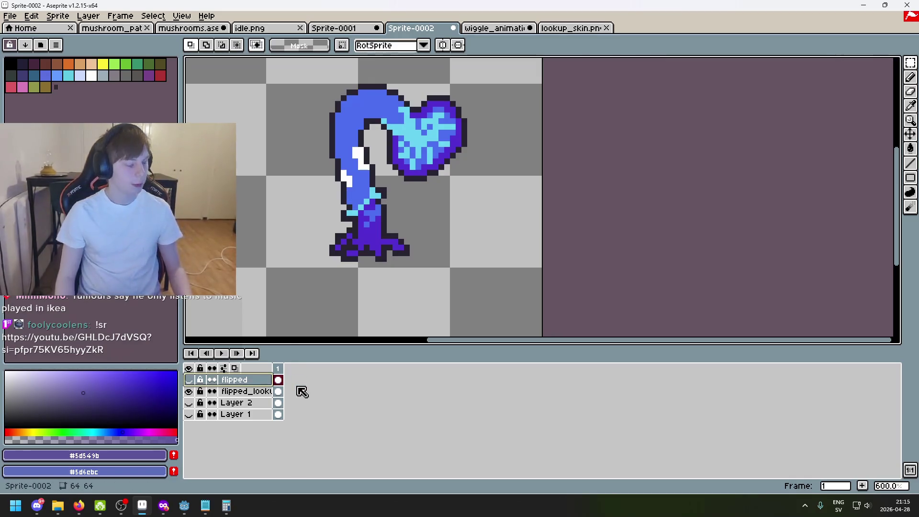
- Alternate between the flipped and flipped_lookup layers, then show Layer 2 and Layer 1
{"action": "left_click", "coordinate": [189, 391]}
{"action": "left_click", "coordinate": [190, 380]}
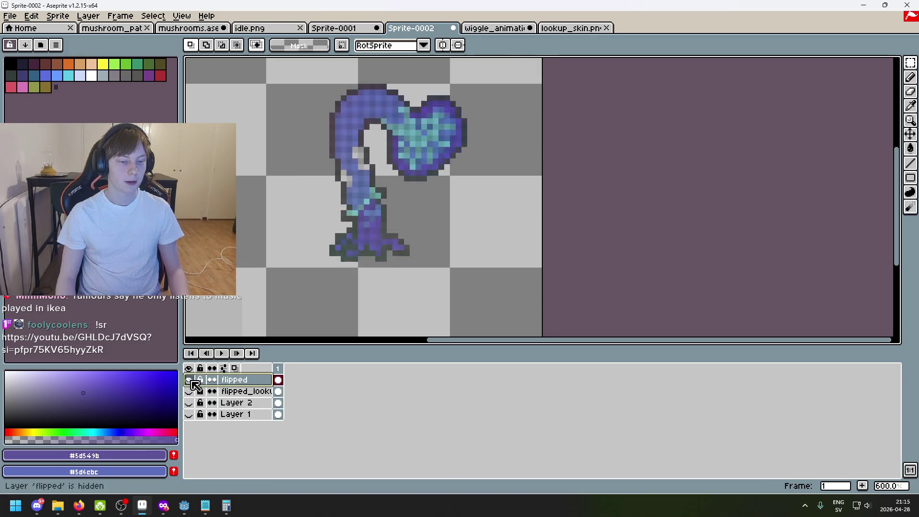
{"action": "left_click", "coordinate": [188, 381]}
{"action": "left_click", "coordinate": [188, 392]}
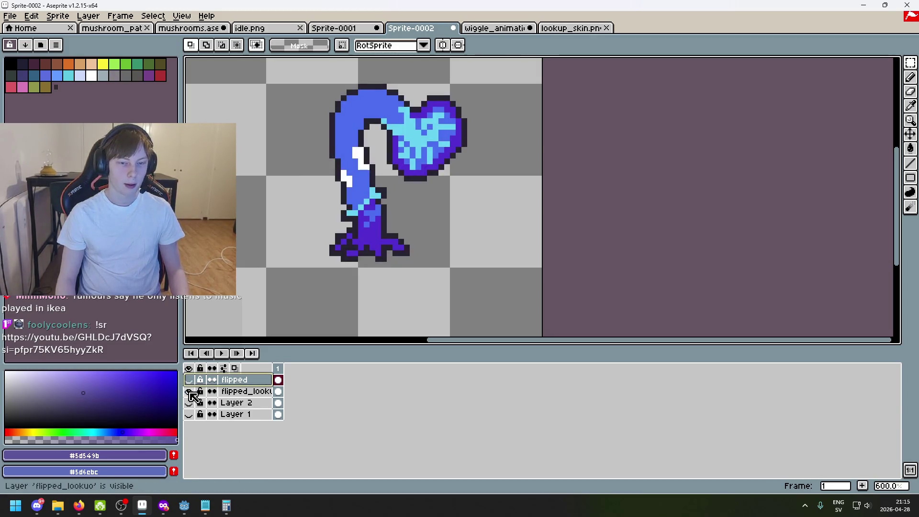
{"action": "left_click", "coordinate": [189, 391]}
{"action": "left_click", "coordinate": [189, 380]}
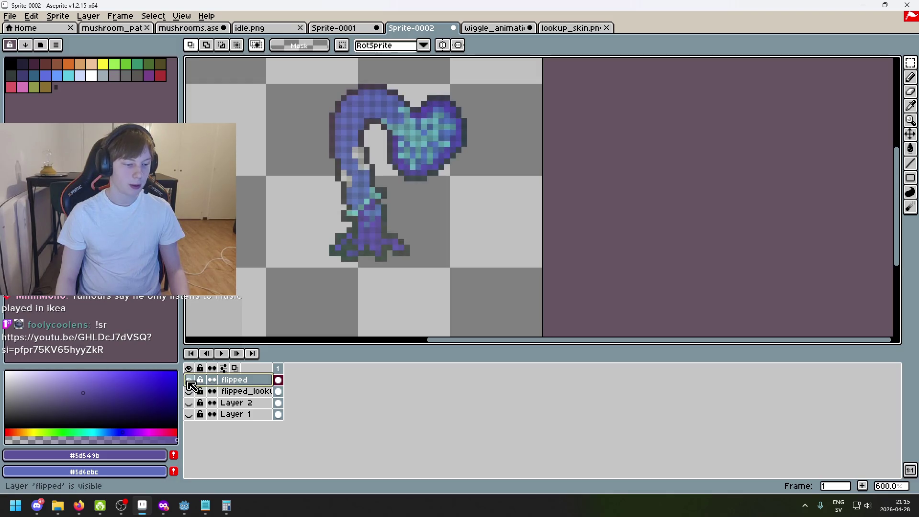
{"action": "left_click", "coordinate": [190, 391]}
{"action": "left_click", "coordinate": [189, 380]}
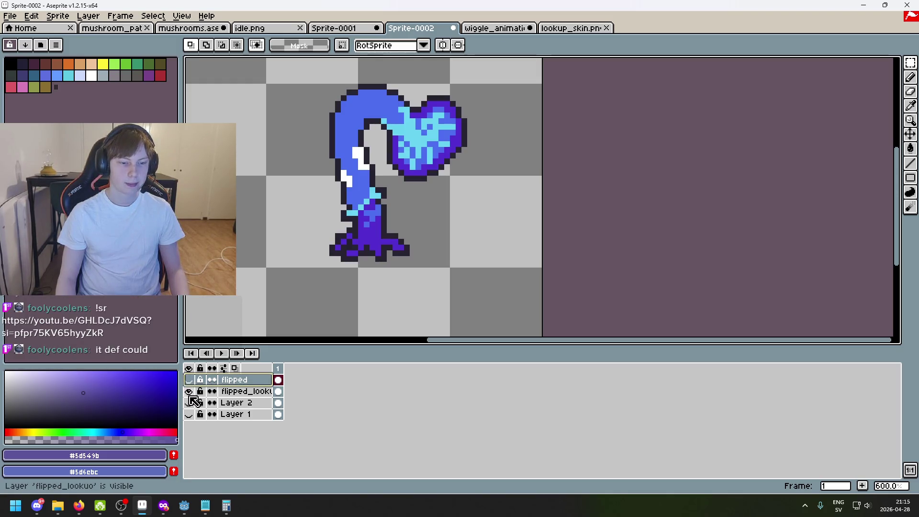
{"action": "left_click", "coordinate": [189, 391]}
{"action": "left_click", "coordinate": [189, 403]}
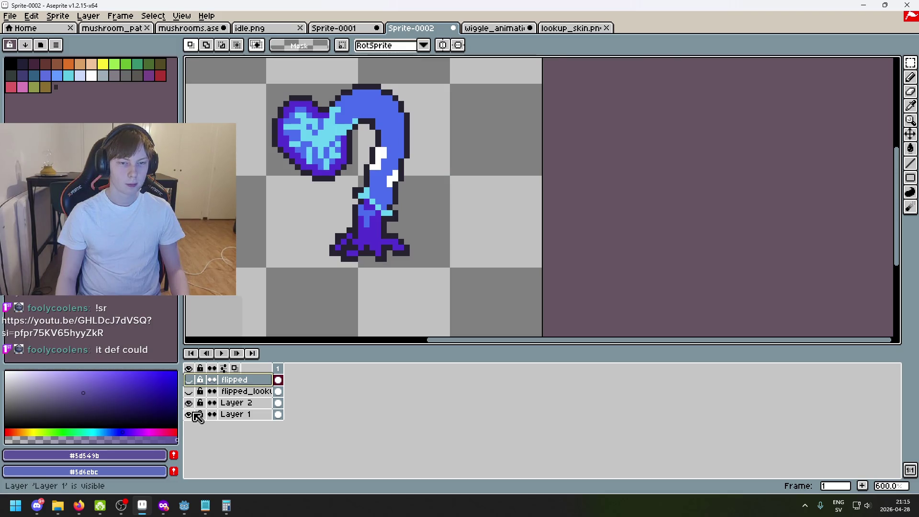
{"action": "left_click", "coordinate": [192, 405]}
- Open Layer 1's properties and the Export dialog, closing both without changes
{"action": "double_click", "coordinate": [237, 415]}
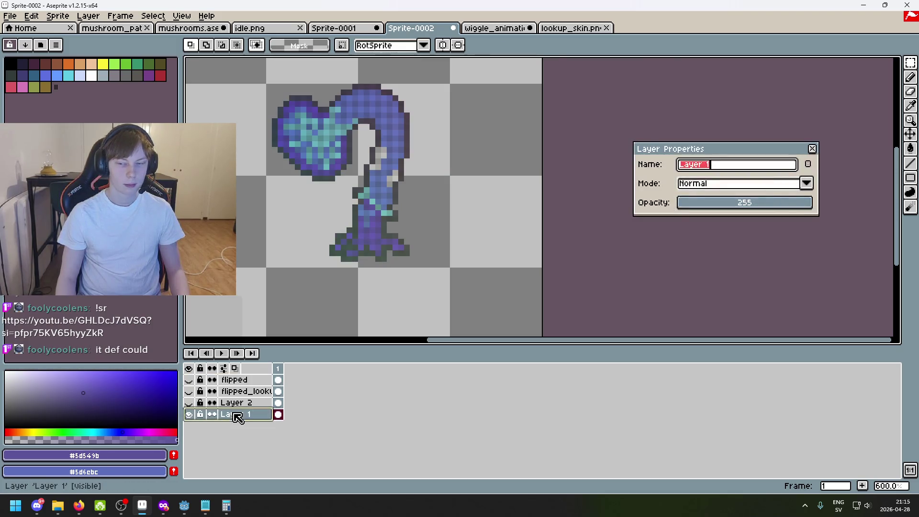
{"action": "key", "text": "Escape"}
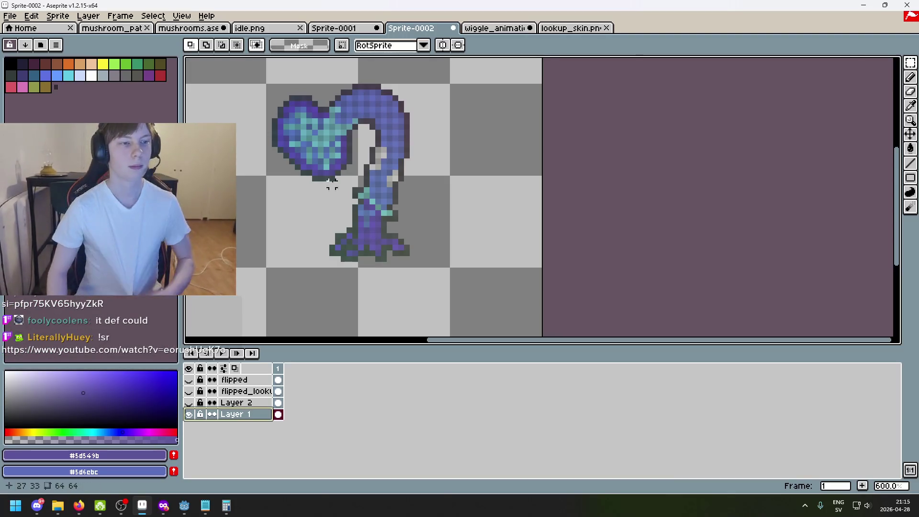
{"action": "left_click", "coordinate": [11, 16]}
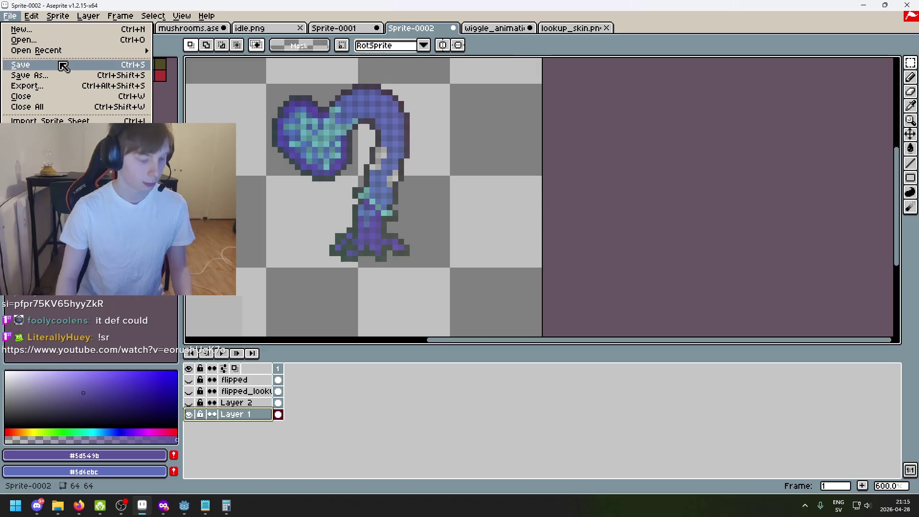
{"action": "mouse_move", "coordinate": [106, 51]}
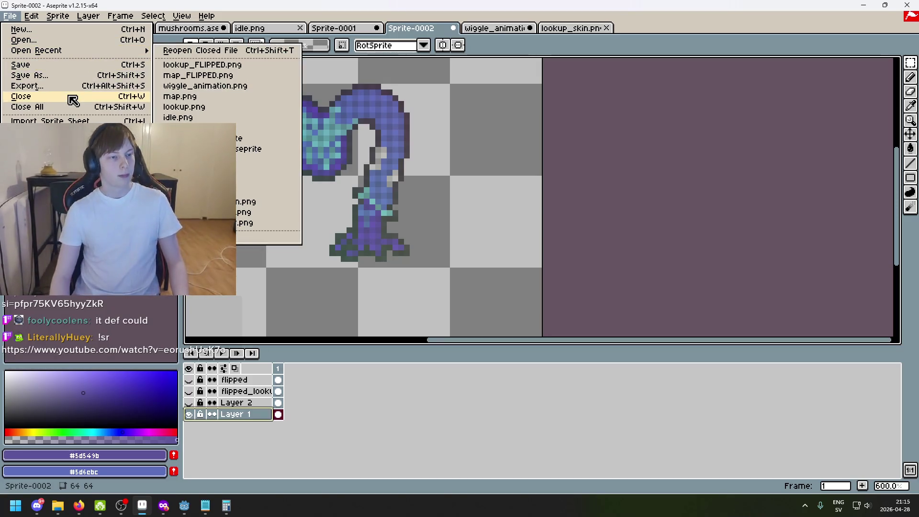
{"action": "left_click", "coordinate": [72, 88]}
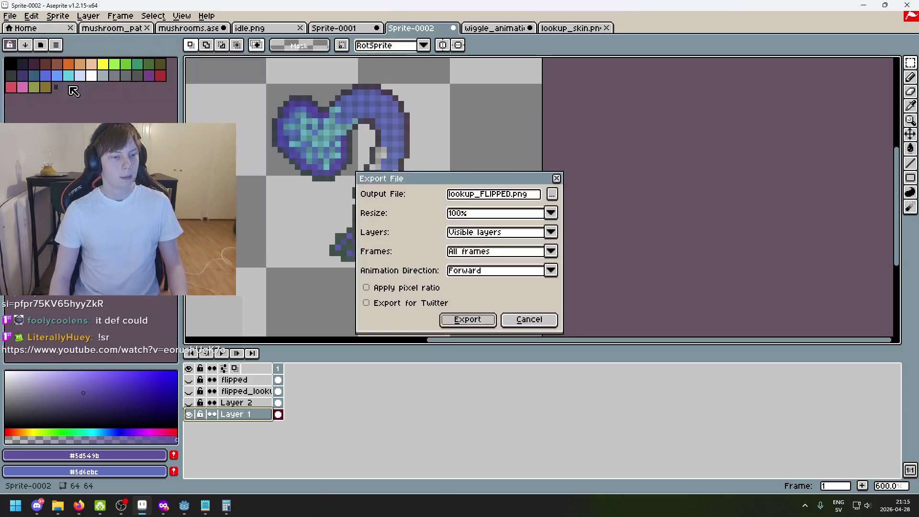
{"action": "left_click", "coordinate": [540, 320]}
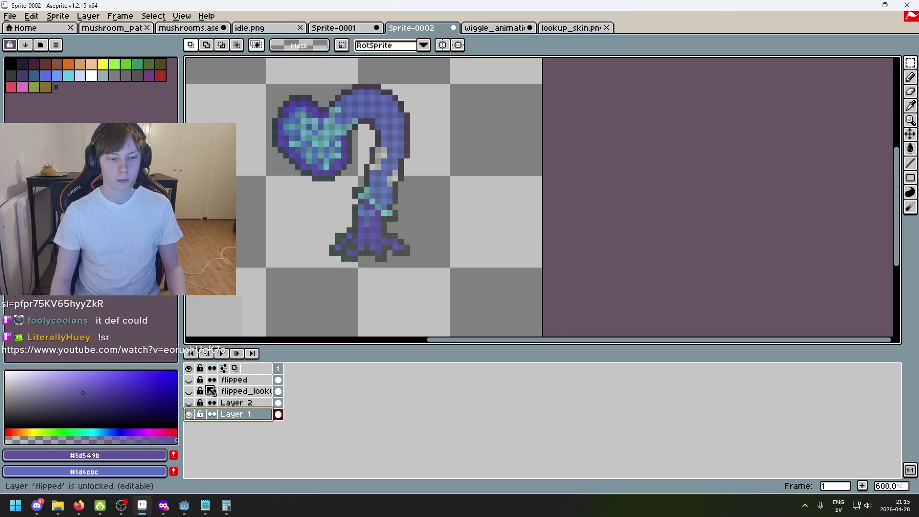
- Overlay Layer 2, flipped_lookup and flipped for comparison, then switch to Godot Engine
{"action": "left_click", "coordinate": [189, 405]}
{"action": "left_click", "coordinate": [189, 405]}
{"action": "left_click", "coordinate": [189, 415]}
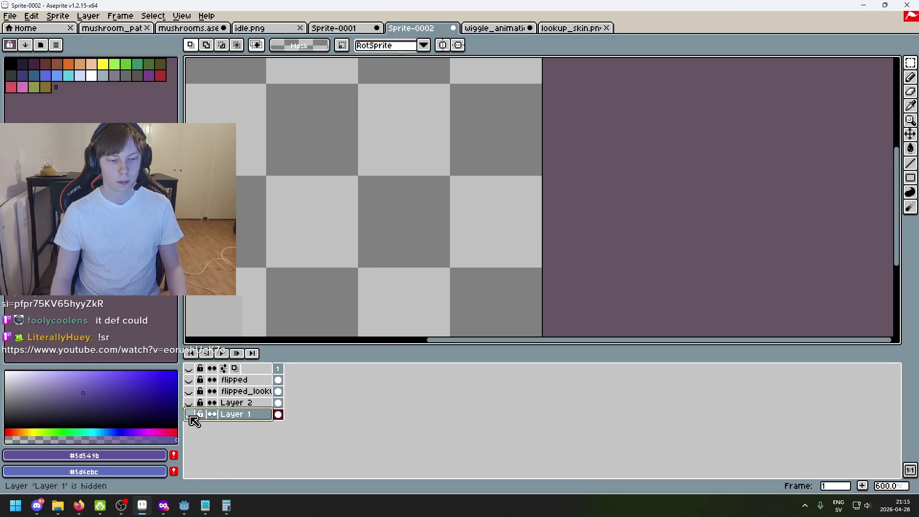
{"action": "left_click", "coordinate": [189, 403]}
{"action": "left_click", "coordinate": [190, 392]}
{"action": "left_click", "coordinate": [189, 380]}
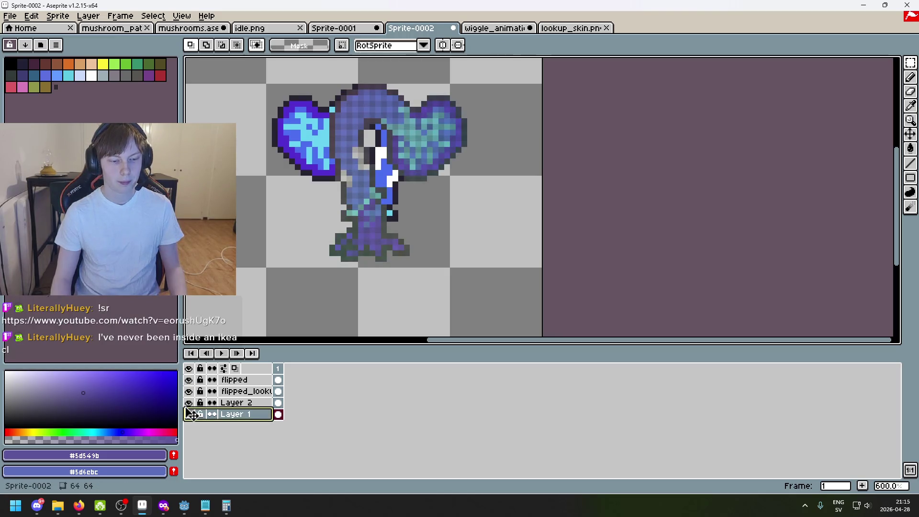
{"action": "left_click", "coordinate": [189, 403]}
{"action": "left_click", "coordinate": [185, 505]}
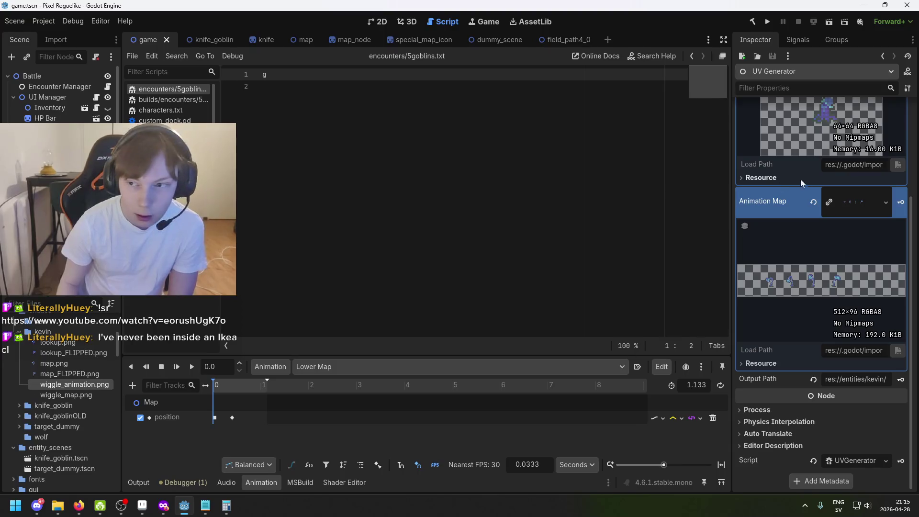
- Clear the Lookup Map and load lookup_FLIPPED.png into the Animation Map slot
{"action": "scroll", "coordinate": [820, 213], "scroll_direction": "up", "scroll_amount": 3}
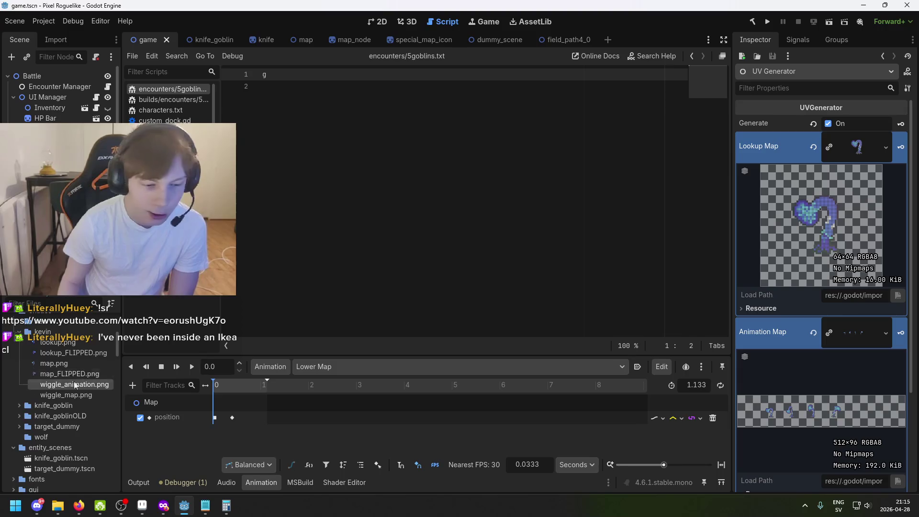
{"action": "scroll", "coordinate": [59, 379], "scroll_direction": "up", "scroll_amount": 2}
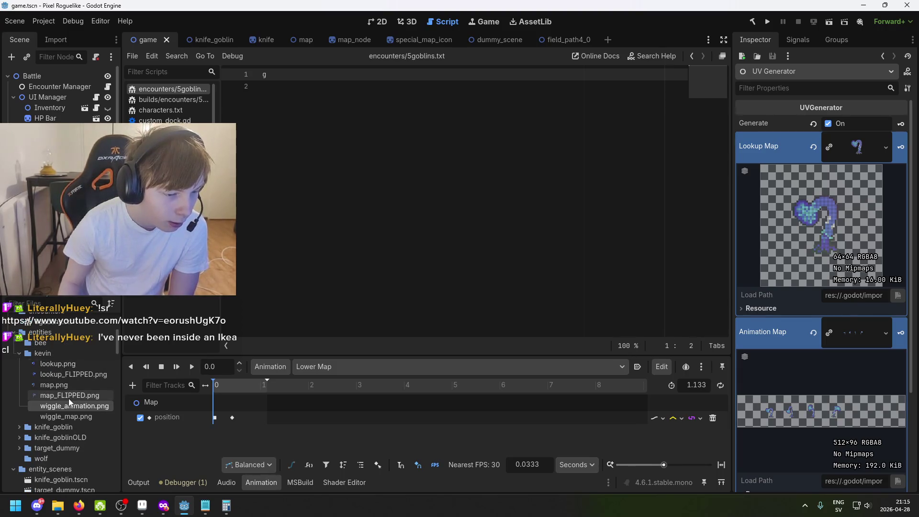
{"action": "left_click_drag", "start_coordinate": [884, 197], "coordinate": [860, 158]}
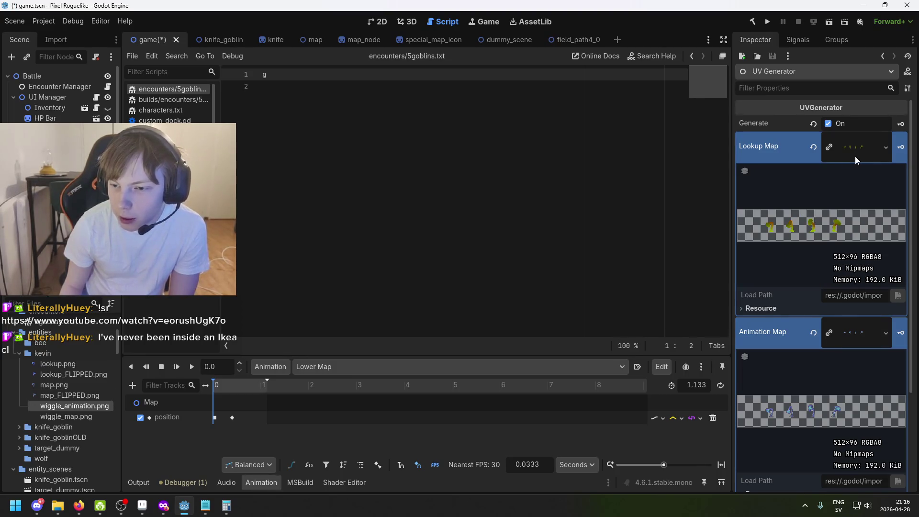
{"action": "left_click", "coordinate": [814, 147]}
{"action": "left_click", "coordinate": [71, 397]}
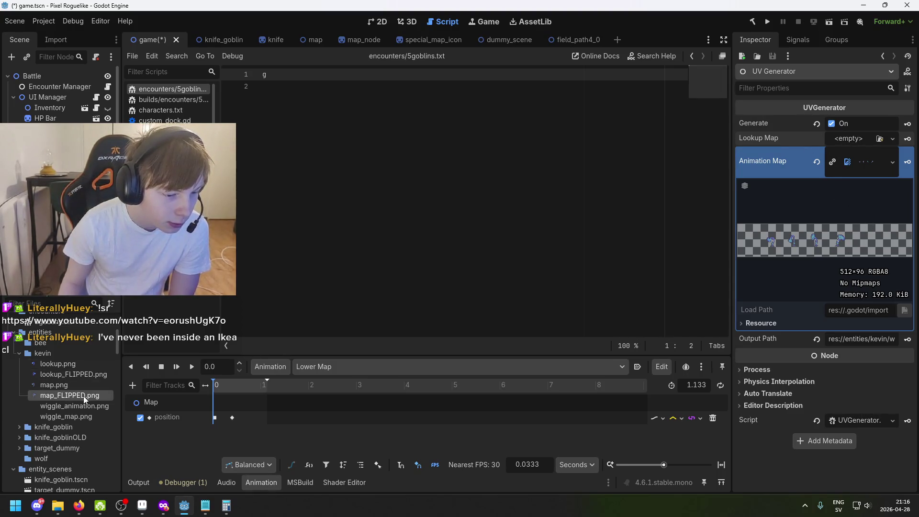
{"action": "left_click", "coordinate": [72, 375]}
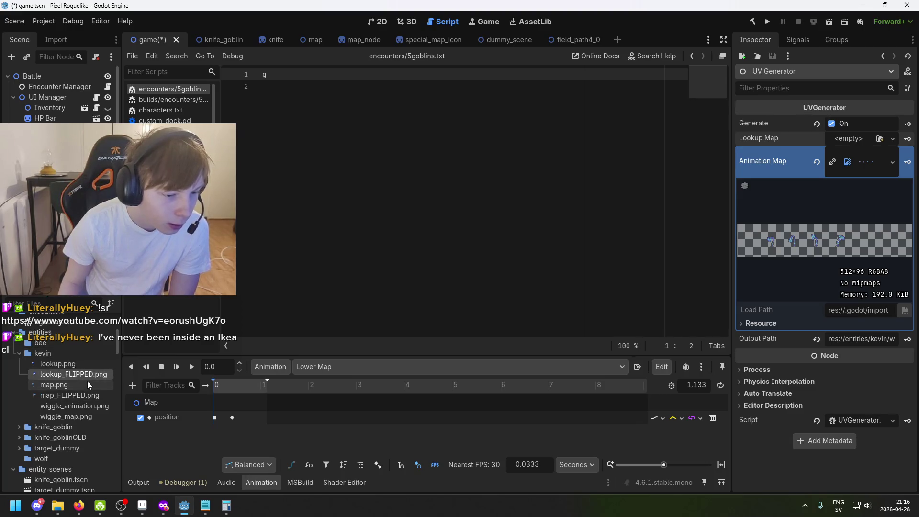
{"action": "left_click_drag", "start_coordinate": [76, 377], "coordinate": [861, 162]}
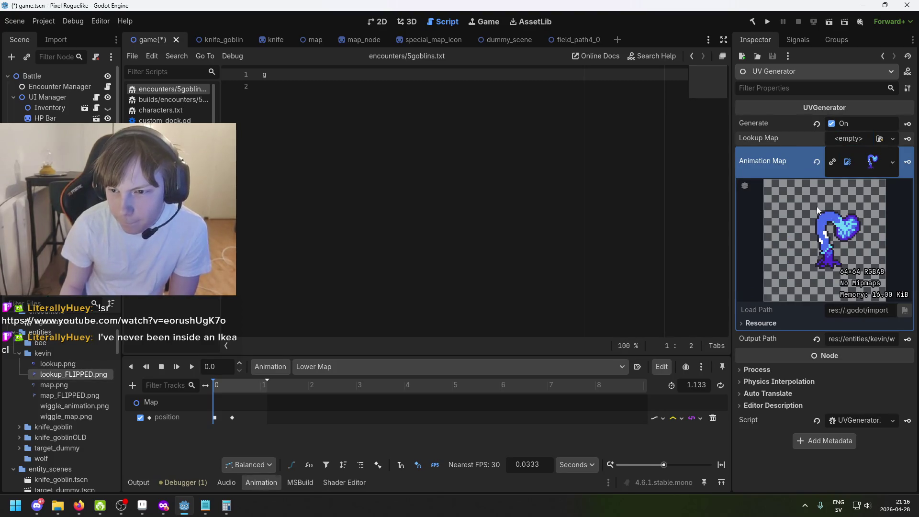
- Put map_FLIPPED.png into the Lookup Map slot, then return to Aseprite
{"action": "left_click", "coordinate": [856, 138]}
{"action": "key", "text": "Escape"}
{"action": "left_click_drag", "start_coordinate": [869, 162], "coordinate": [853, 147]}
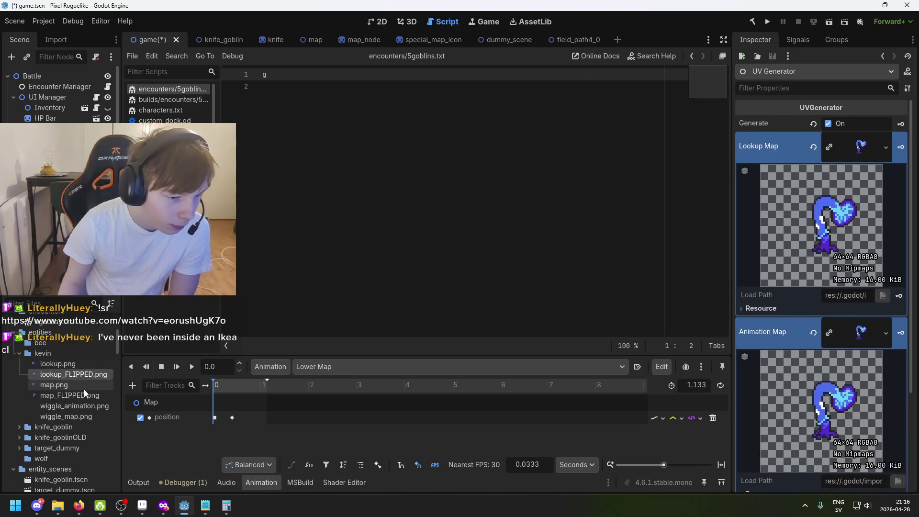
{"action": "mouse_move", "coordinate": [72, 395]}
{"action": "left_mouse_down"}
{"action": "mouse_move", "coordinate": [857, 181]}
{"action": "mouse_move", "coordinate": [859, 146]}
{"action": "left_mouse_up"}
{"action": "scroll", "coordinate": [858, 215], "scroll_direction": "down", "scroll_amount": 3}
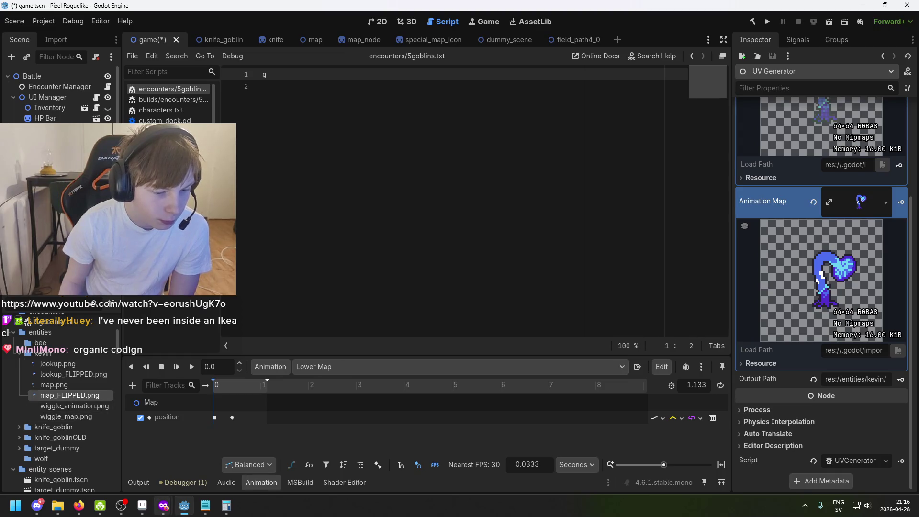
{"action": "left_click", "coordinate": [134, 512]}
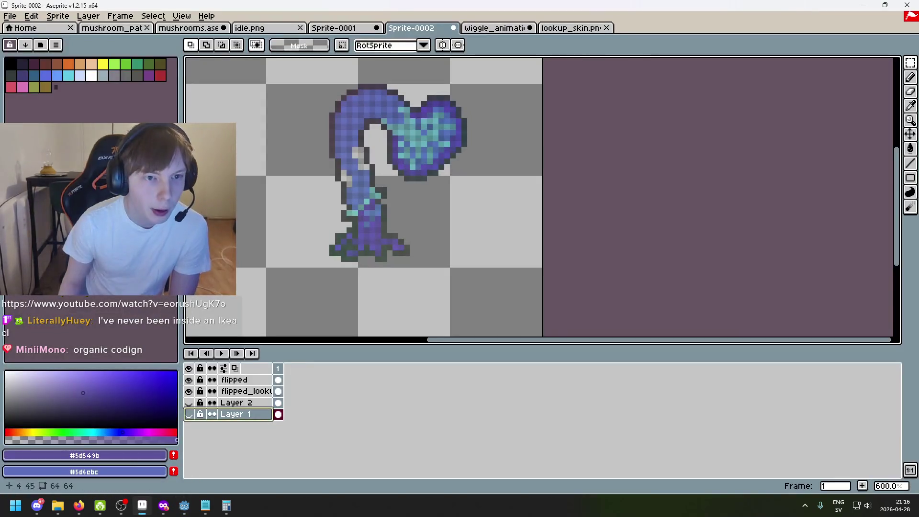
- Switch through the open documents to the Sprite-0001 mushroom sprite
{"action": "left_click", "coordinate": [267, 30]}
{"action": "left_click", "coordinate": [114, 28]}
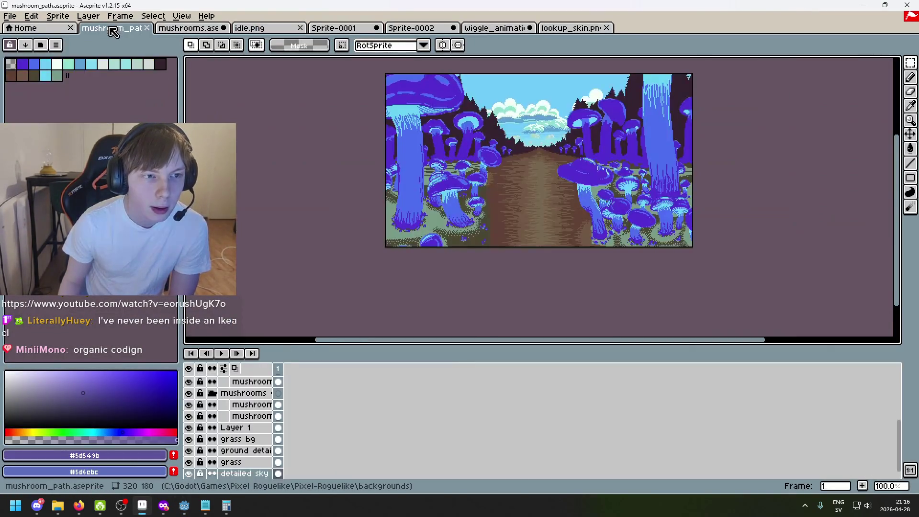
{"action": "key", "text": "ctrl+Tab"}
{"action": "scroll", "coordinate": [334, 197], "scroll_direction": "down", "scroll_amount": 3}
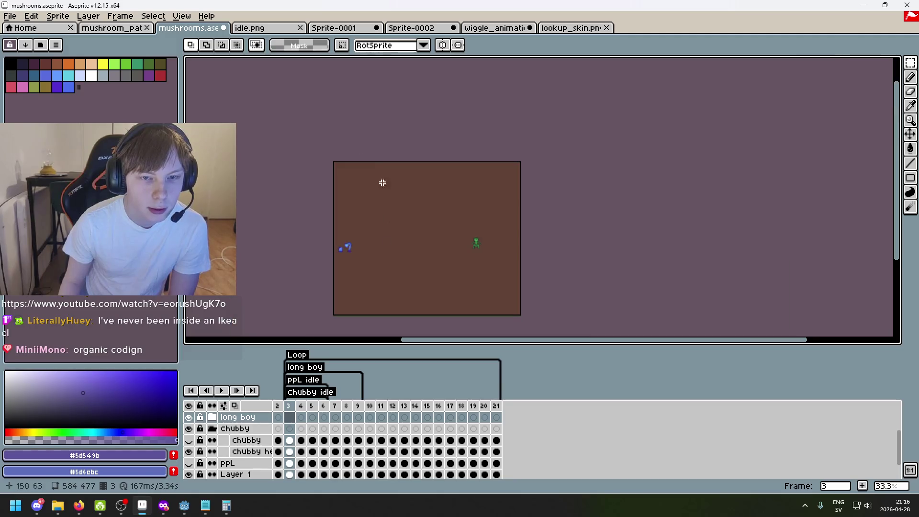
{"action": "left_click", "coordinate": [334, 28]}
{"action": "left_click_drag", "start_coordinate": [416, 234], "coordinate": [418, 201]}
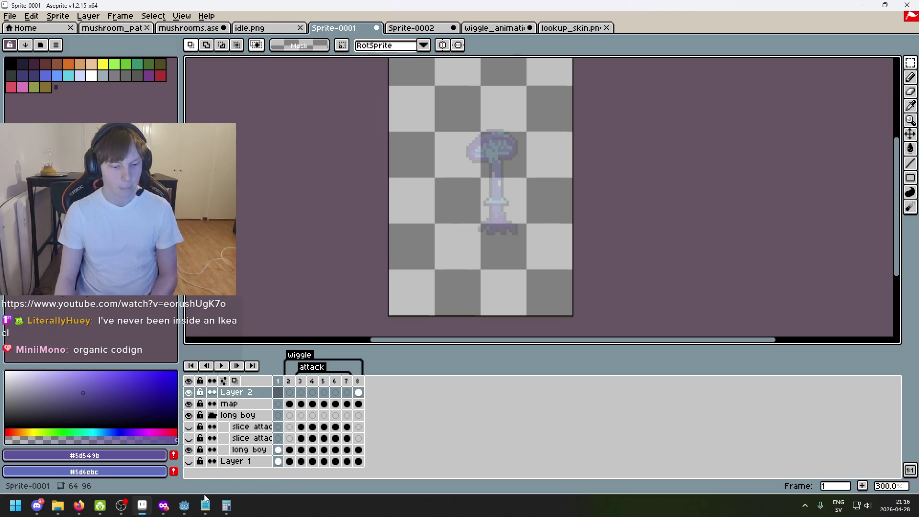
- Export Sprite-0001 as a horizontal strip sheet overwriting wiggle_map.png, then switch to Godot
{"action": "left_click", "coordinate": [10, 16]}
{"action": "left_click", "coordinate": [33, 89]}
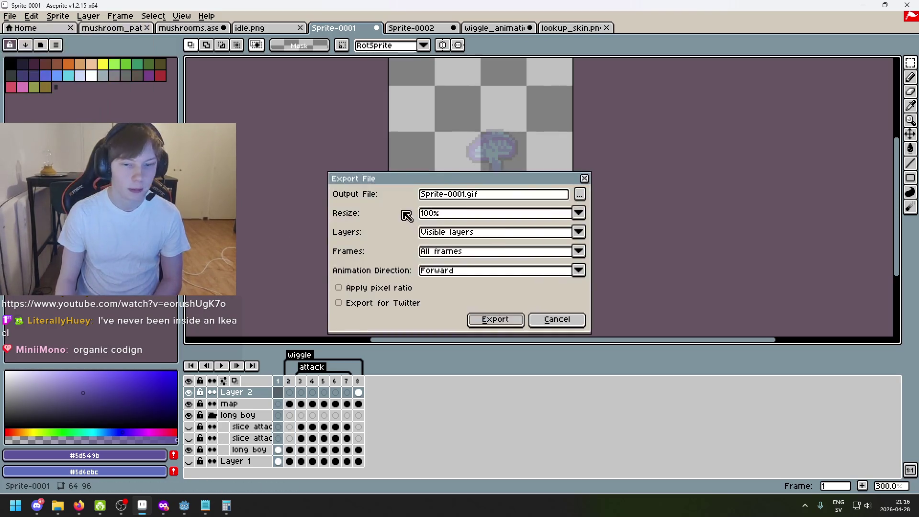
{"action": "left_click", "coordinate": [555, 319]}
{"action": "left_click", "coordinate": [10, 16]}
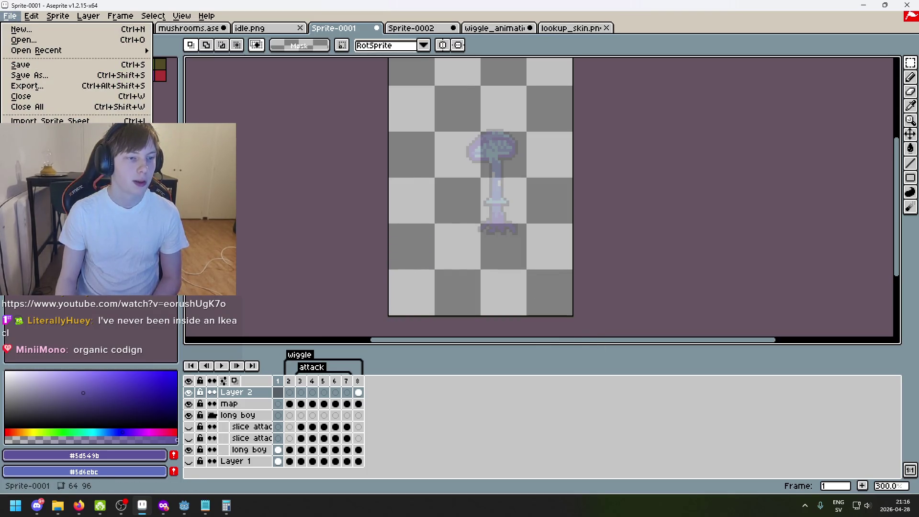
{"action": "left_click", "coordinate": [48, 131]}
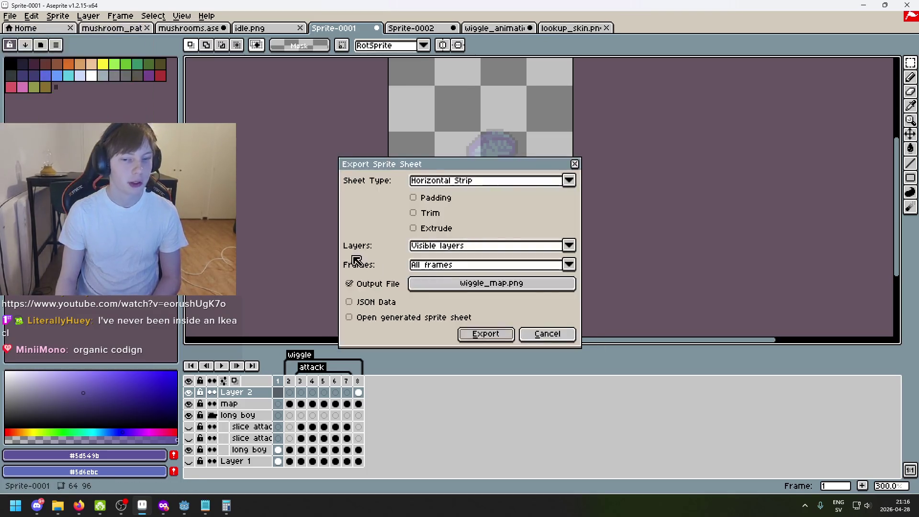
{"action": "left_click", "coordinate": [510, 339]}
{"action": "left_click", "coordinate": [435, 281]}
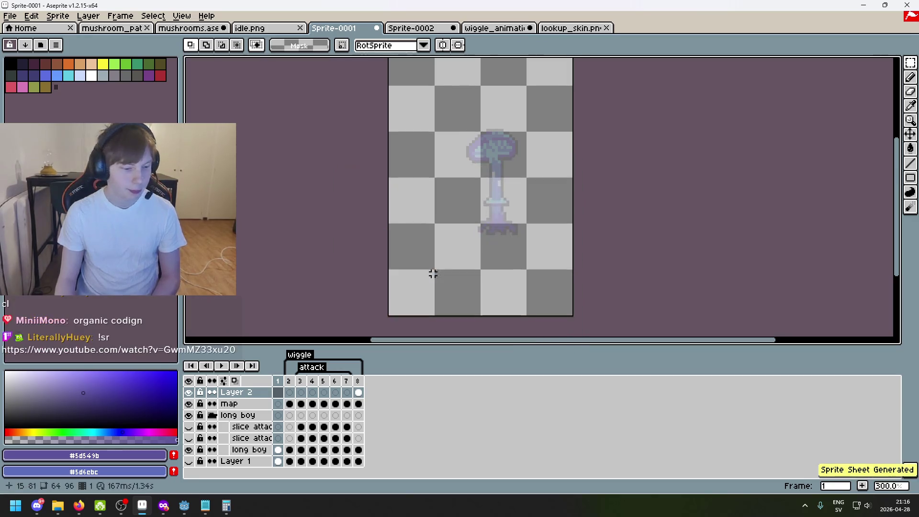
{"action": "left_click", "coordinate": [184, 505]}
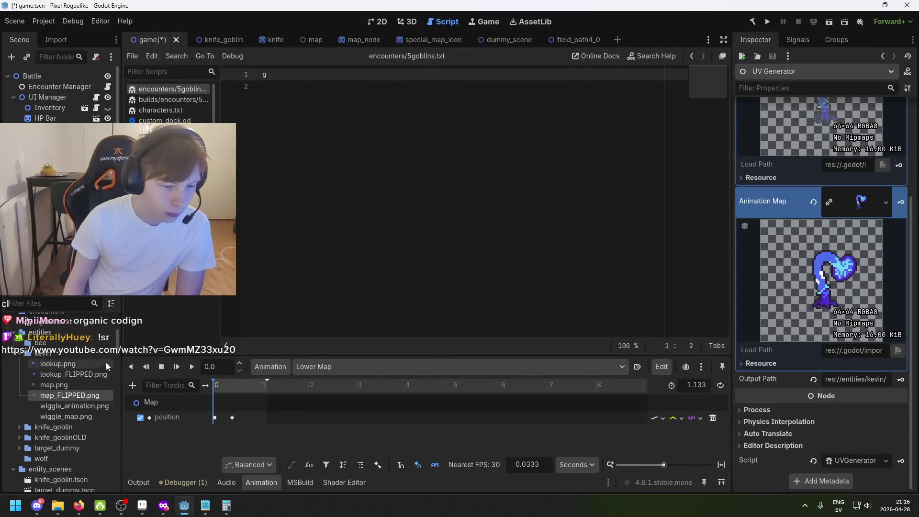
- Load wiggle_map.png into the Animation Map slot and run the project with F5
{"action": "mouse_move", "coordinate": [67, 417]}
{"action": "left_mouse_down"}
{"action": "mouse_move", "coordinate": [218, 405]}
{"action": "mouse_move", "coordinate": [812, 255]}
{"action": "mouse_move", "coordinate": [843, 263]}
{"action": "left_mouse_up"}
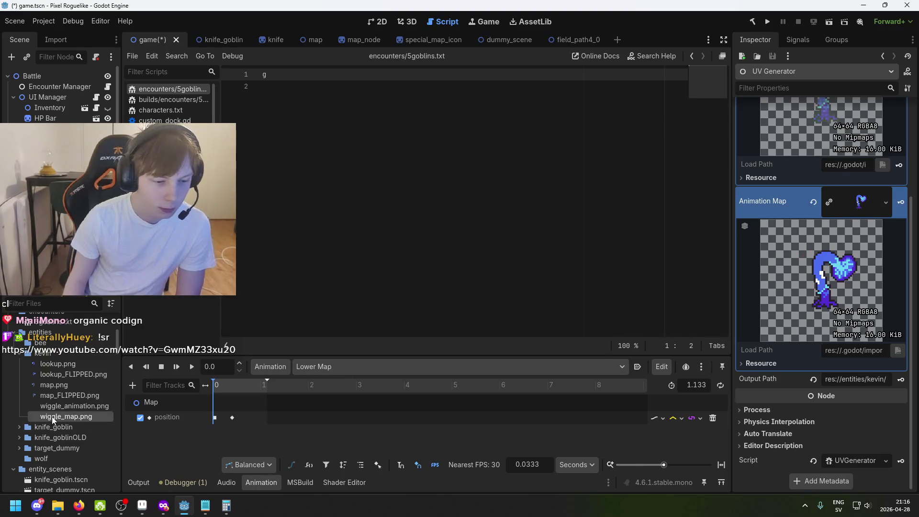
{"action": "mouse_move", "coordinate": [53, 420]}
{"action": "left_mouse_down"}
{"action": "mouse_move", "coordinate": [876, 328]}
{"action": "mouse_move", "coordinate": [864, 210]}
{"action": "left_mouse_up"}
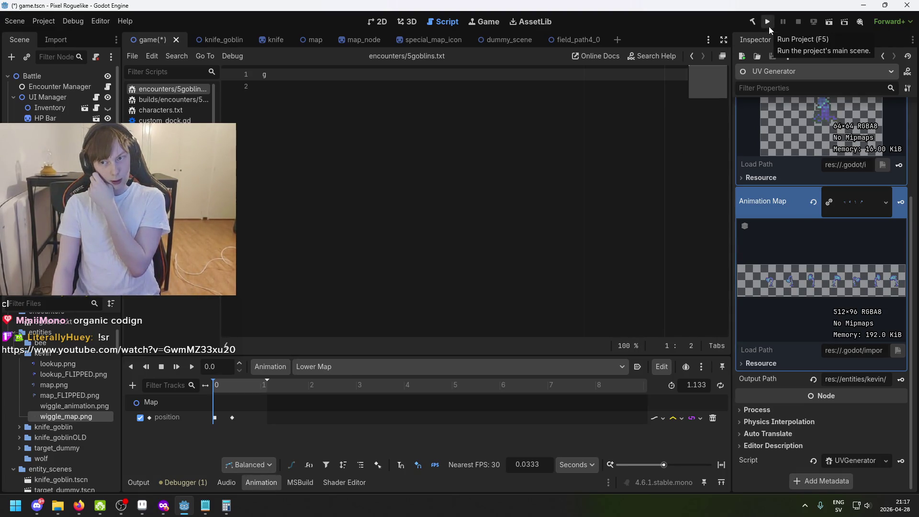
{"action": "scroll", "coordinate": [843, 225], "scroll_direction": "up", "scroll_amount": 3}
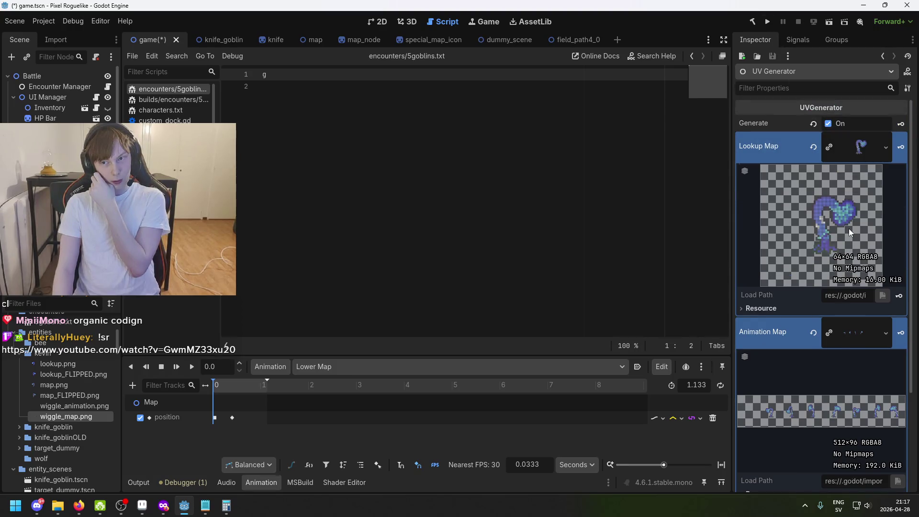
{"action": "scroll", "coordinate": [849, 229], "scroll_direction": "down", "scroll_amount": 2}
{"action": "key", "text": "F5"}
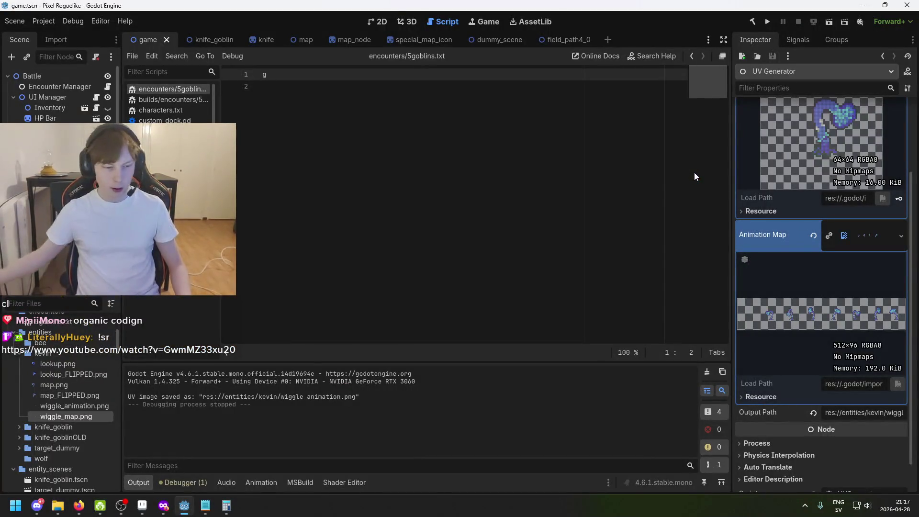
- Select wiggle_animation.png and add '1' to the Output Path value
{"action": "left_click_drag", "start_coordinate": [168, 396], "coordinate": [128, 397]}
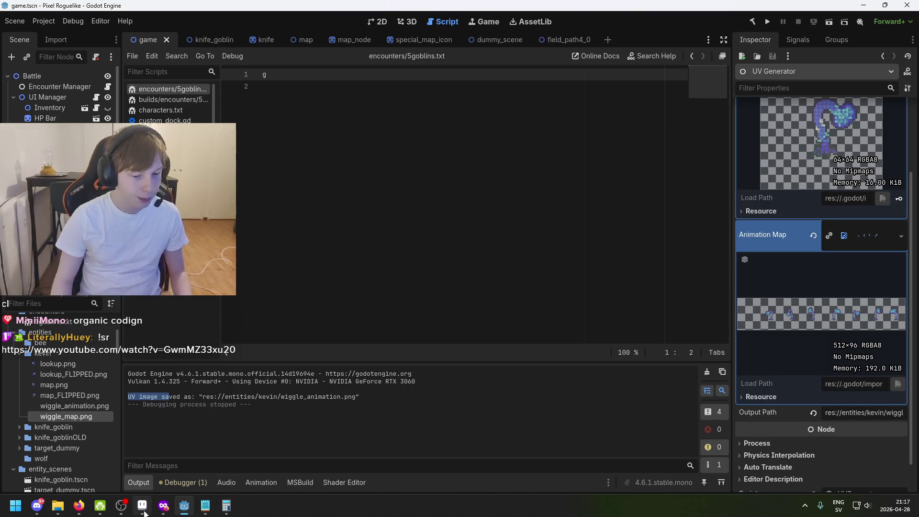
{"action": "left_click", "coordinate": [74, 407]}
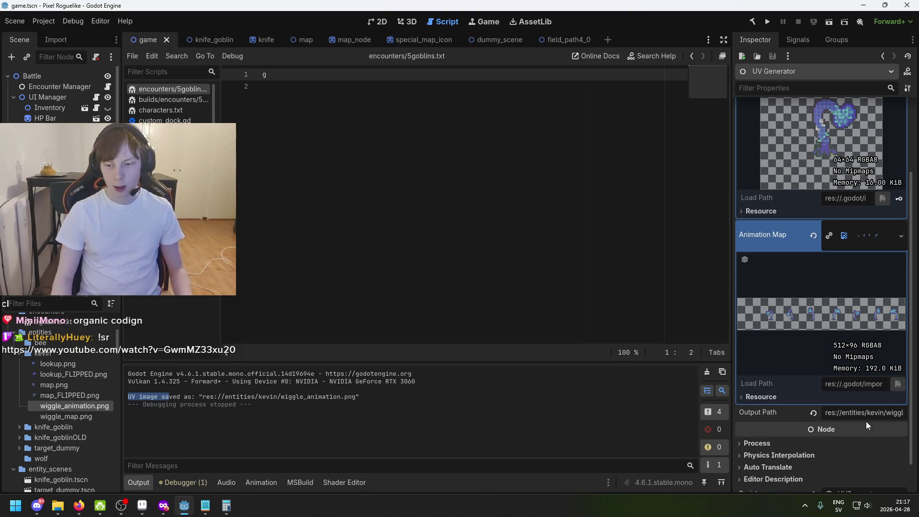
{"action": "left_click", "coordinate": [893, 413]}
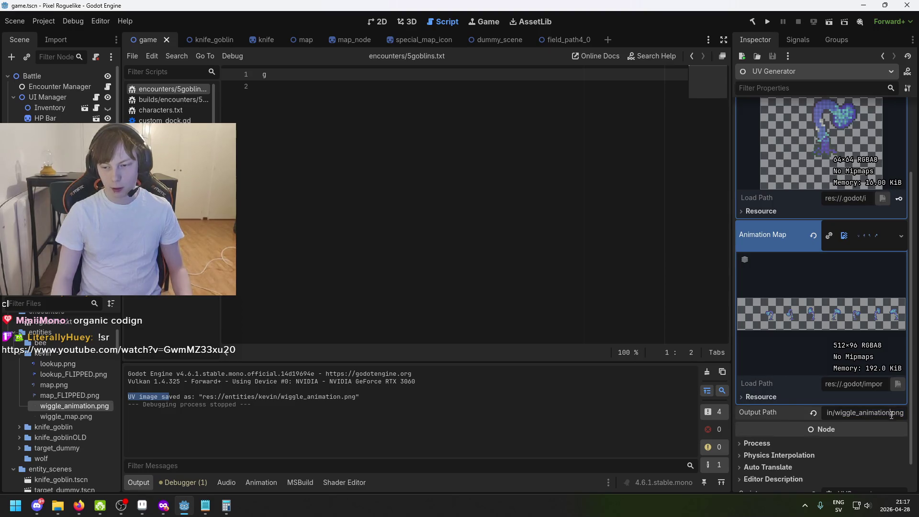
{"action": "type", "text": "1"}
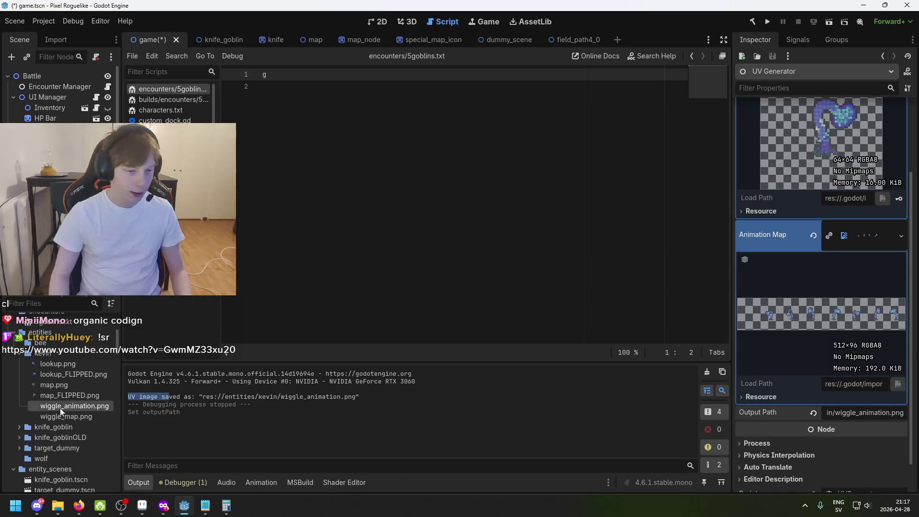
- Rename wiggle_animation.png to wiggle_animationFLIPPED.png in the FileSystem dock
{"action": "left_click", "coordinate": [63, 406]}
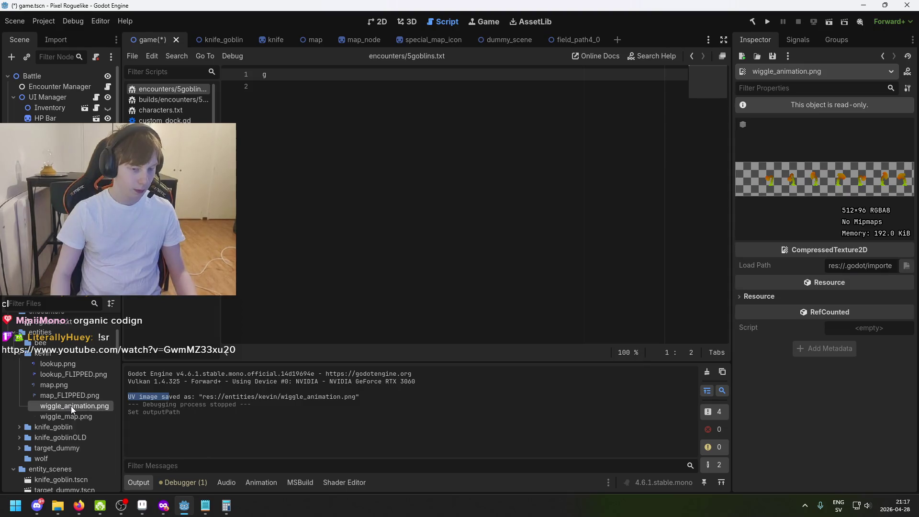
{"action": "mouse_move", "coordinate": [73, 406]}
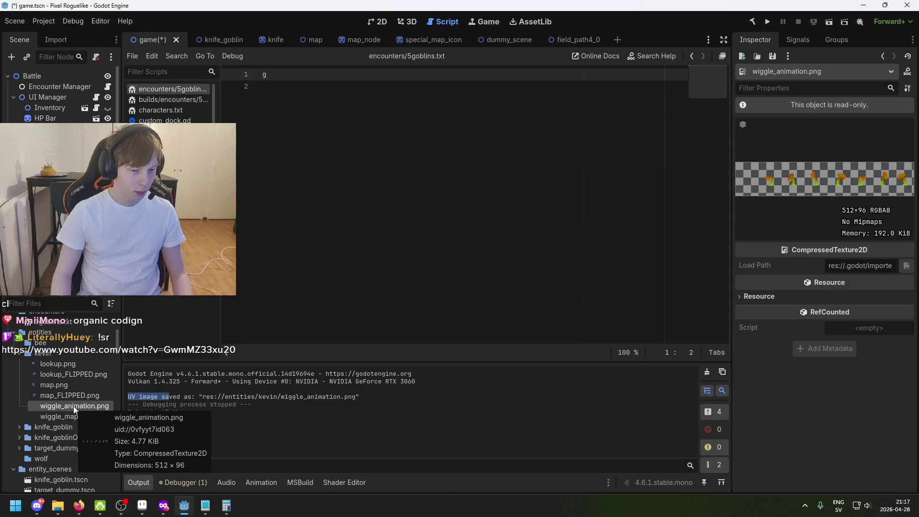
{"action": "key", "text": "F2"}
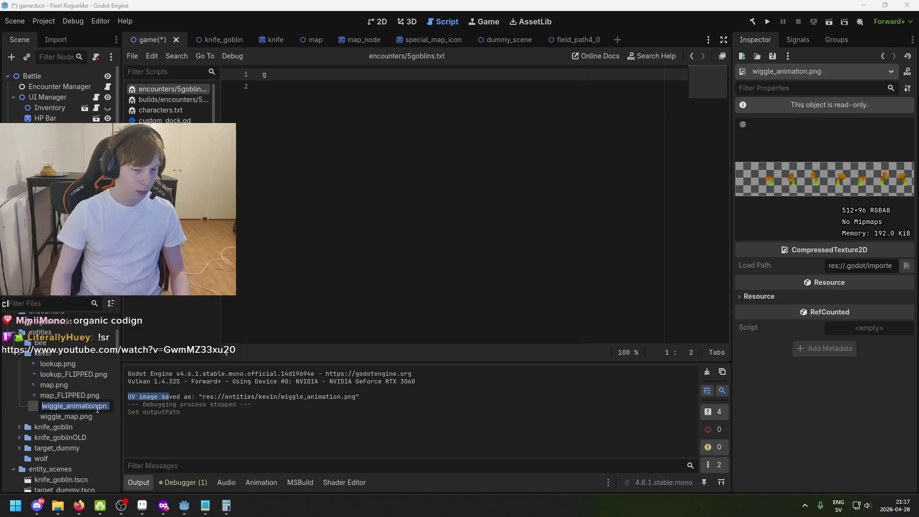
{"action": "left_click", "coordinate": [97, 407]}
{"action": "type", "text": "IPPED"}
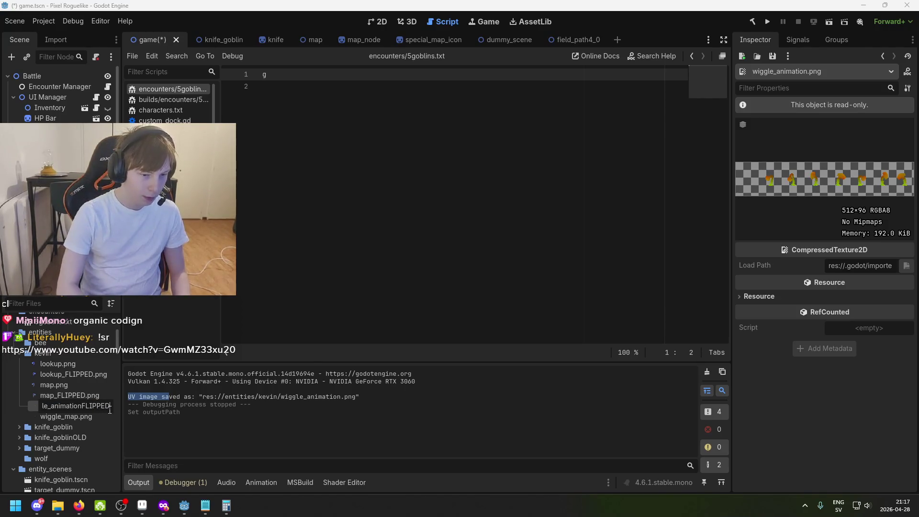
{"action": "key", "text": "Return"}
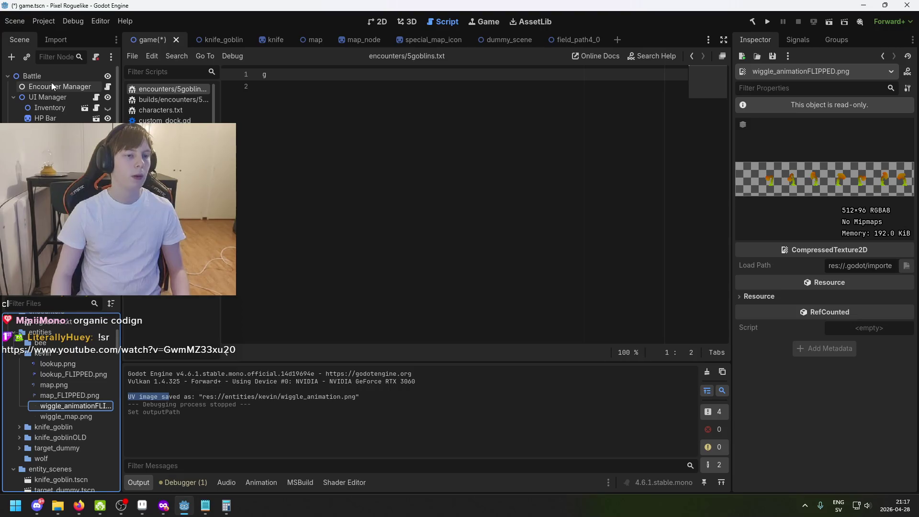
- Select the UV Generator node and assign map.png as its Lookup Map
{"action": "left_click", "coordinate": [57, 192]}
{"action": "left_click", "coordinate": [57, 202]}
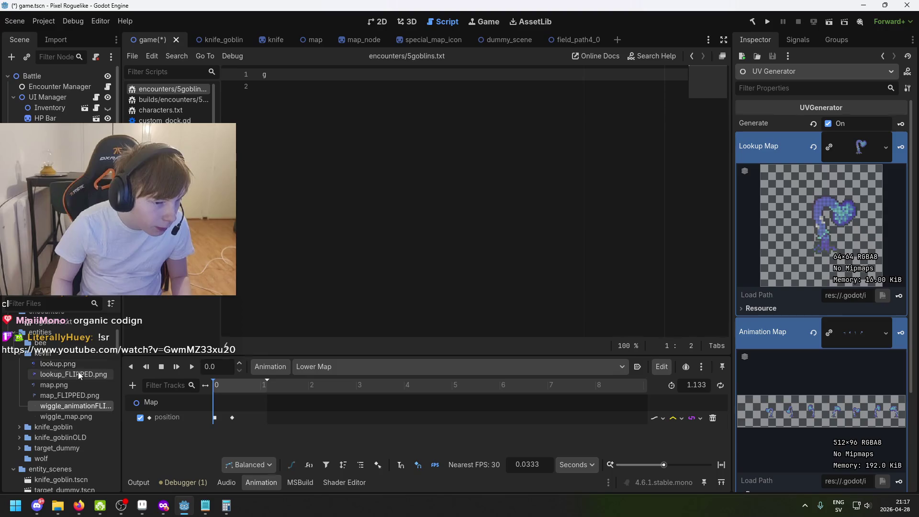
{"action": "mouse_move", "coordinate": [52, 385]}
{"action": "left_mouse_down"}
{"action": "mouse_move", "coordinate": [62, 397]}
{"action": "mouse_move", "coordinate": [822, 243]}
{"action": "mouse_move", "coordinate": [857, 333]}
{"action": "mouse_move", "coordinate": [874, 183]}
{"action": "left_mouse_up"}
- Save the scene, test-run the game, stop it with F8, and disable Generate
{"action": "key", "text": "ctrl+s"}
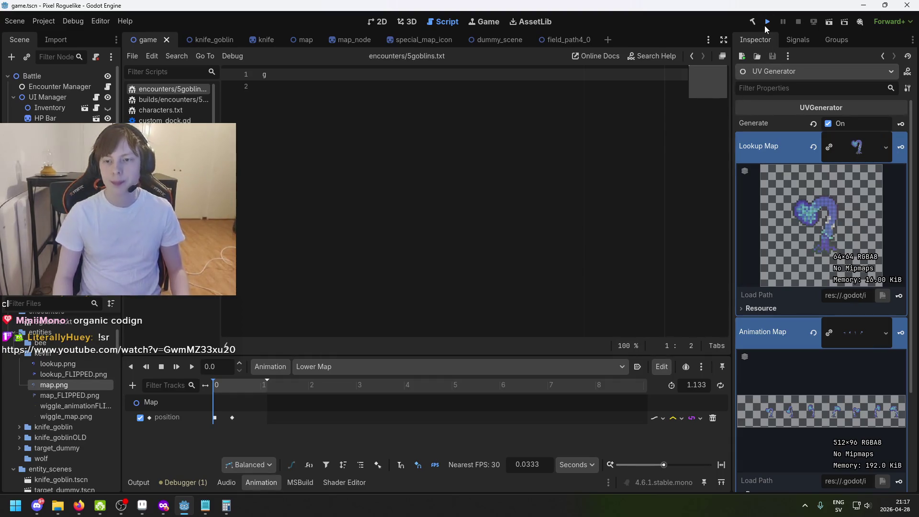
{"action": "left_click", "coordinate": [766, 24]}
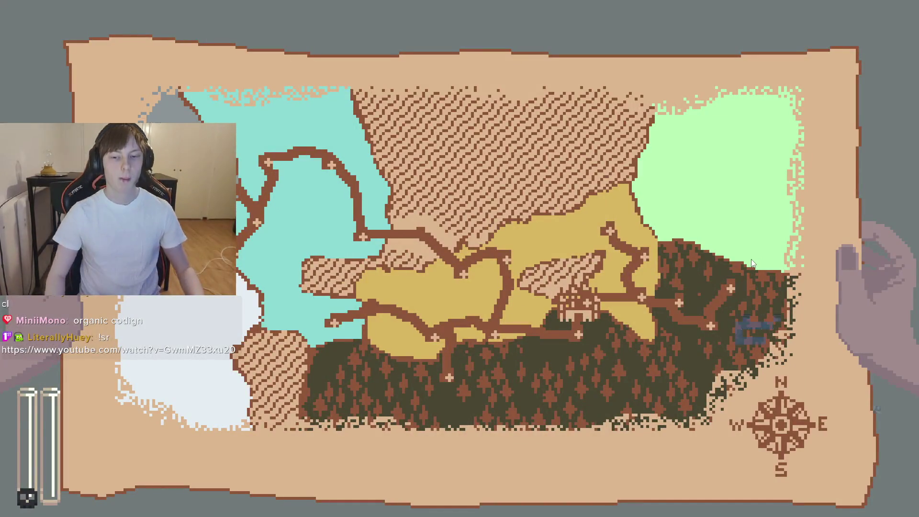
{"action": "key", "text": "F8"}
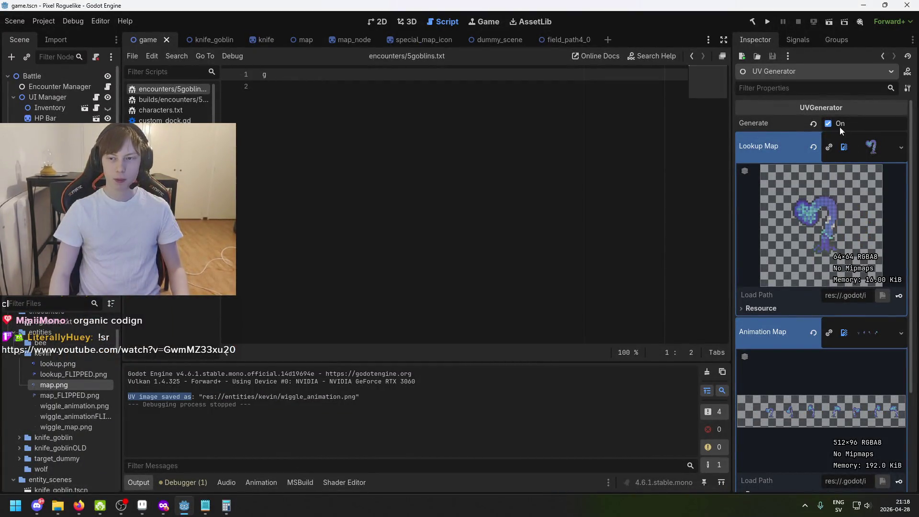
{"action": "left_click", "coordinate": [829, 123]}
- Close the outdated wiggle_animation document in Aseprite without saving
{"action": "left_click", "coordinate": [143, 506]}
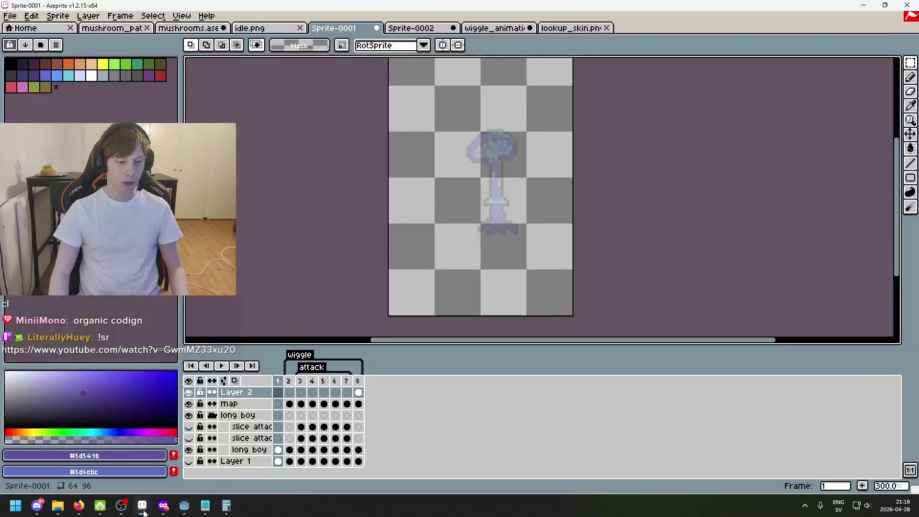
{"action": "left_click", "coordinate": [517, 29]}
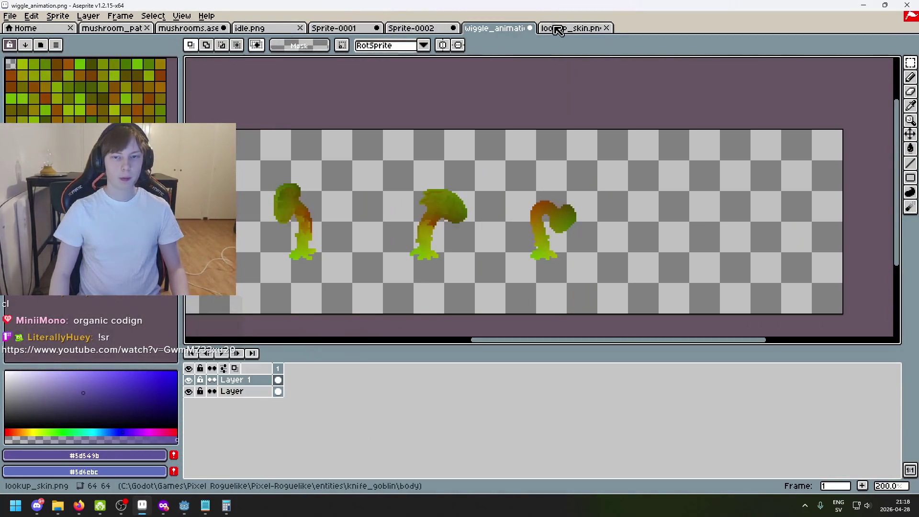
{"action": "left_click", "coordinate": [530, 28]}
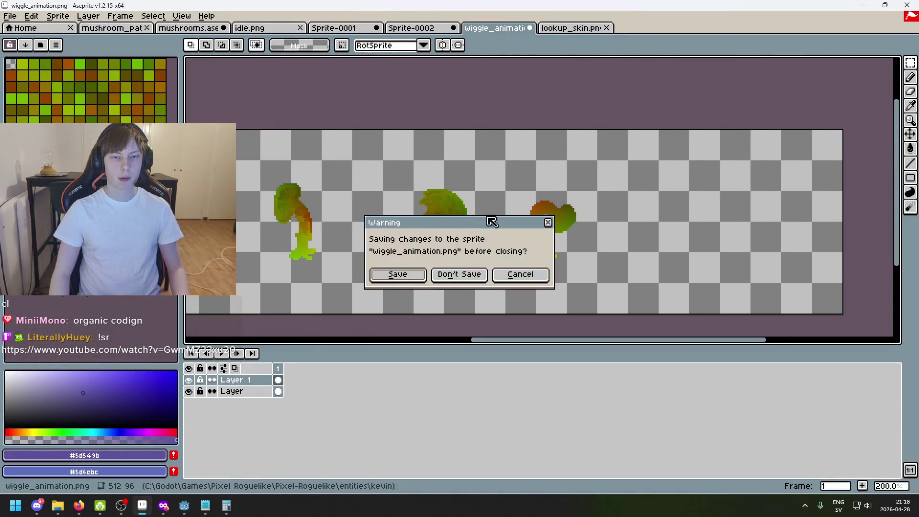
{"action": "left_click", "coordinate": [471, 273]}
- Open wiggle_animation.png and wiggle_animationFLIPPED.png together from the kevin folder
{"action": "left_click", "coordinate": [10, 16]}
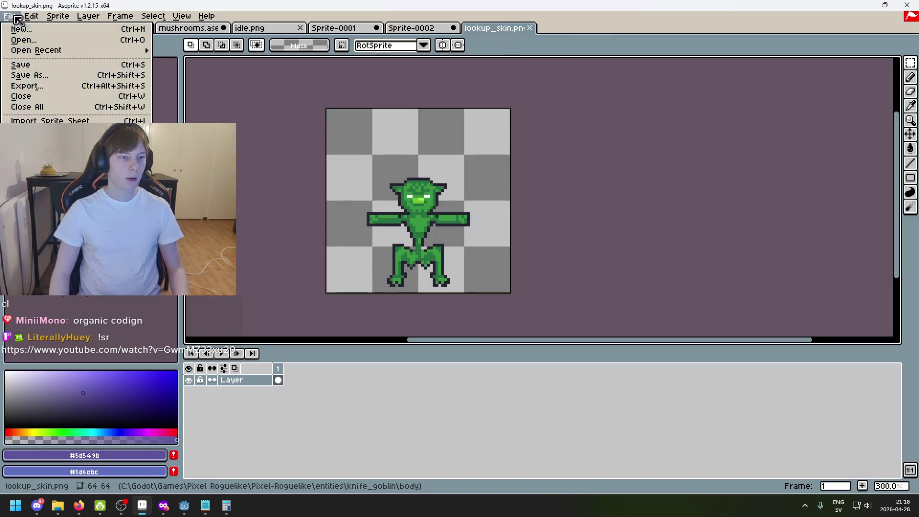
{"action": "left_click", "coordinate": [61, 42]}
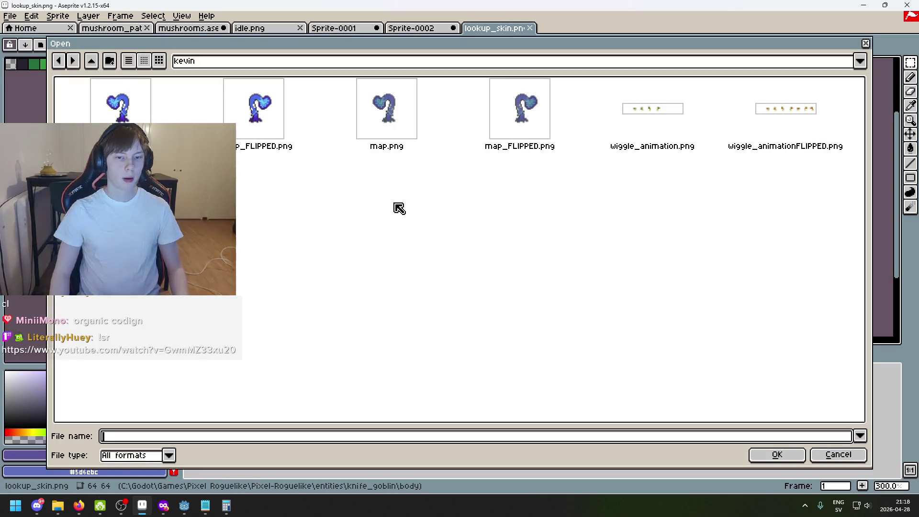
{"action": "left_click", "coordinate": [679, 132]}
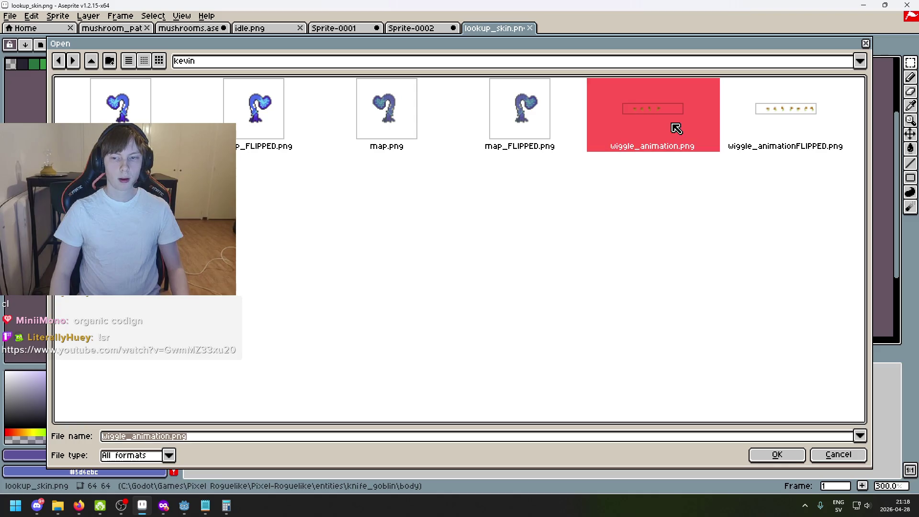
{"action": "left_click", "coordinate": [775, 131], "text": "shift"}
{"action": "left_click", "coordinate": [791, 455]}
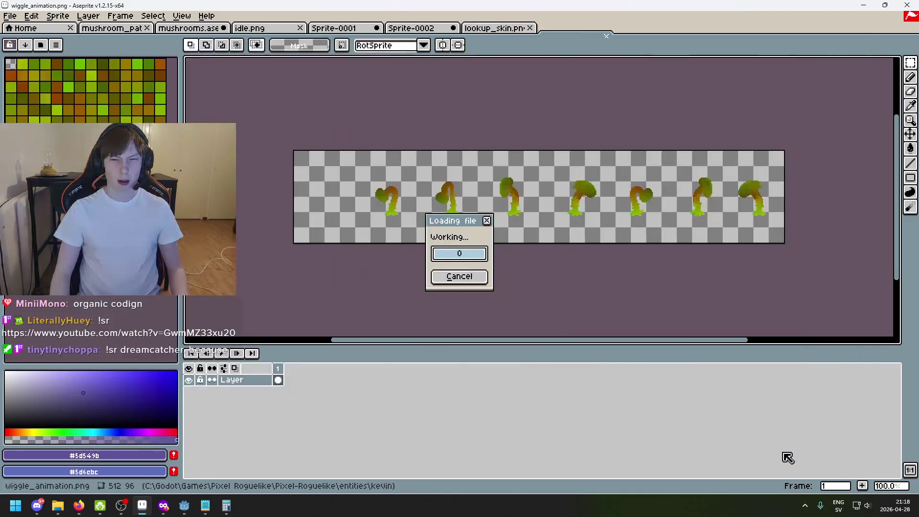
- Inspect the unflipped wiggle_animation strip, panning across its enlarged mushroom frames
{"action": "scroll", "coordinate": [529, 246], "scroll_direction": "down", "scroll_amount": 1}
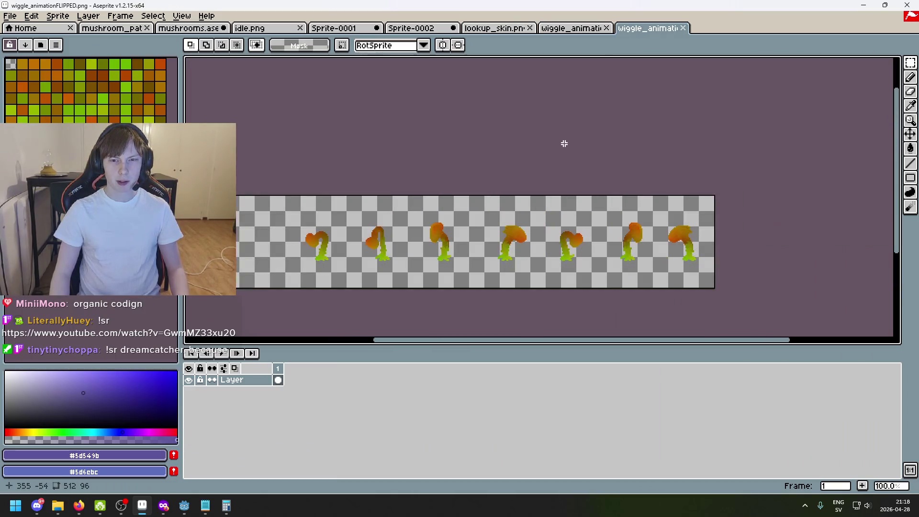
{"action": "left_click", "coordinate": [593, 31]}
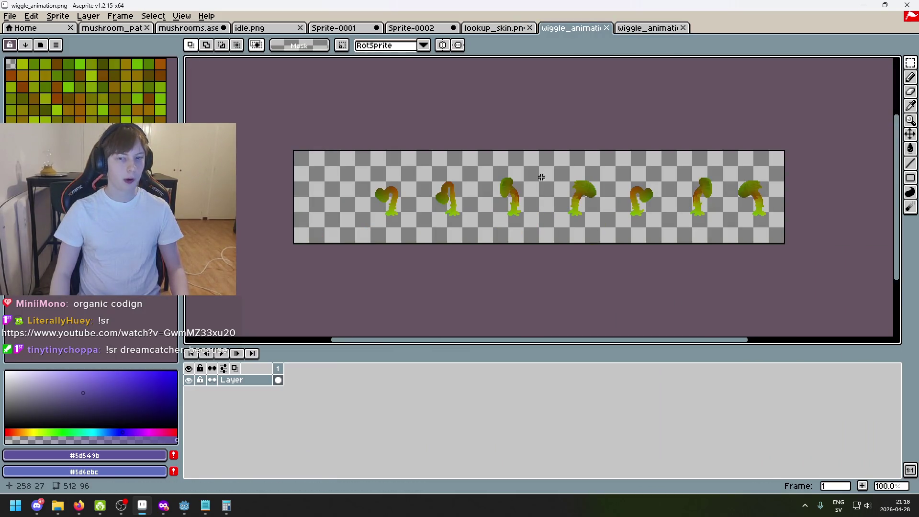
{"action": "scroll", "coordinate": [320, 221], "scroll_direction": "up", "scroll_amount": 1}
{"action": "scroll", "coordinate": [279, 188], "scroll_direction": "down", "scroll_amount": 1}
{"action": "scroll", "coordinate": [447, 238], "scroll_direction": "up", "scroll_amount": 1}
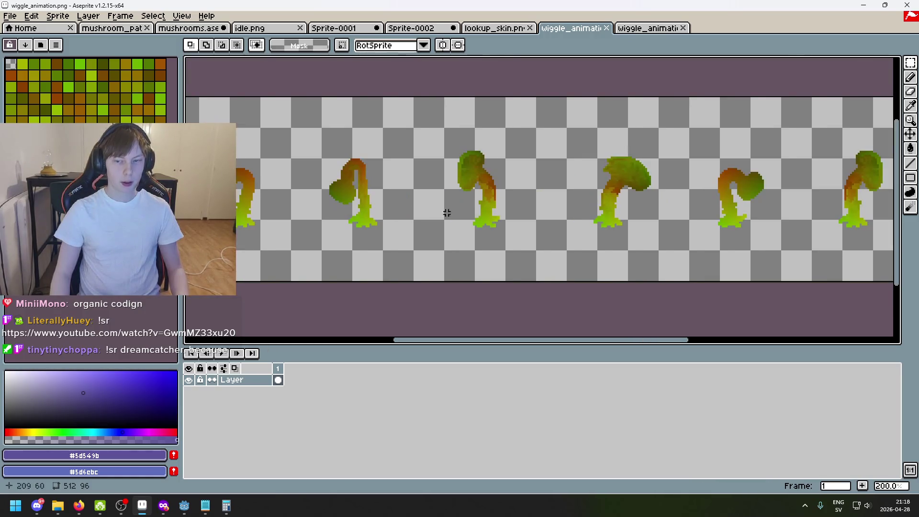
{"action": "scroll", "coordinate": [410, 239], "scroll_direction": "right", "scroll_amount": 2}
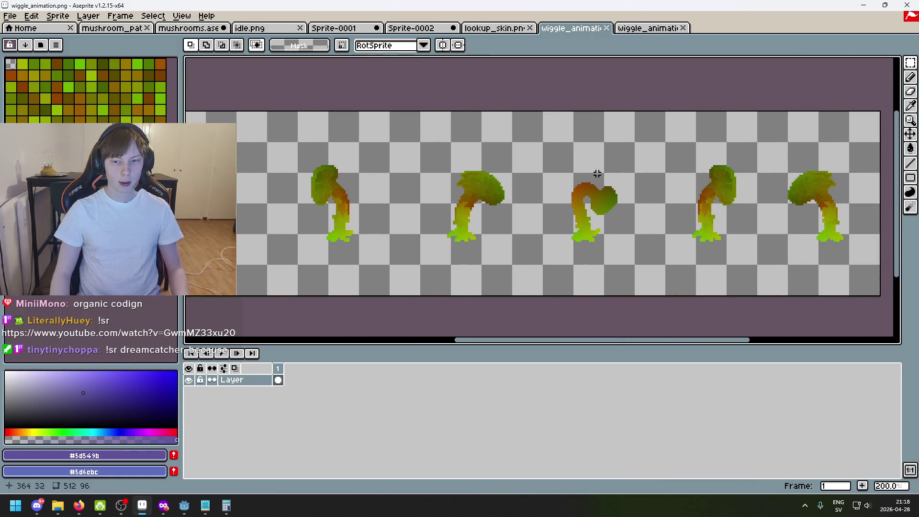
{"action": "mouse_move", "coordinate": [568, 225]}
{"action": "left_mouse_down"}
{"action": "mouse_move", "coordinate": [676, 208]}
{"action": "mouse_move", "coordinate": [591, 215]}
{"action": "mouse_move", "coordinate": [575, 206]}
{"action": "left_mouse_up"}
{"action": "scroll", "coordinate": [569, 201], "scroll_direction": "down", "scroll_amount": 1}
{"action": "scroll", "coordinate": [569, 201], "scroll_direction": "up", "scroll_amount": 1}
{"action": "scroll", "coordinate": [622, 208], "scroll_direction": "up", "scroll_amount": 1}
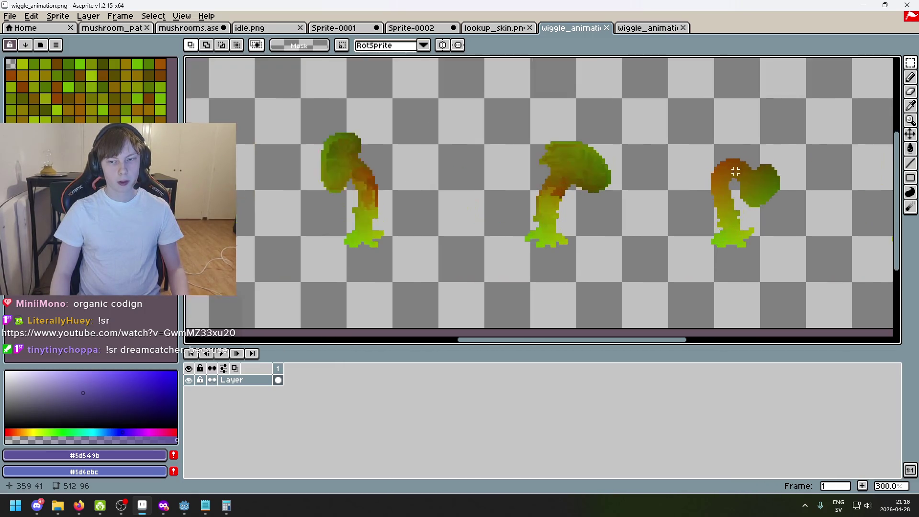
{"action": "mouse_move", "coordinate": [733, 170]}
{"action": "left_mouse_down"}
{"action": "mouse_move", "coordinate": [776, 182]}
{"action": "mouse_move", "coordinate": [638, 181]}
{"action": "mouse_move", "coordinate": [680, 180]}
{"action": "mouse_move", "coordinate": [581, 158]}
{"action": "left_mouse_up"}
{"action": "scroll", "coordinate": [581, 158], "scroll_direction": "up", "scroll_amount": 1}
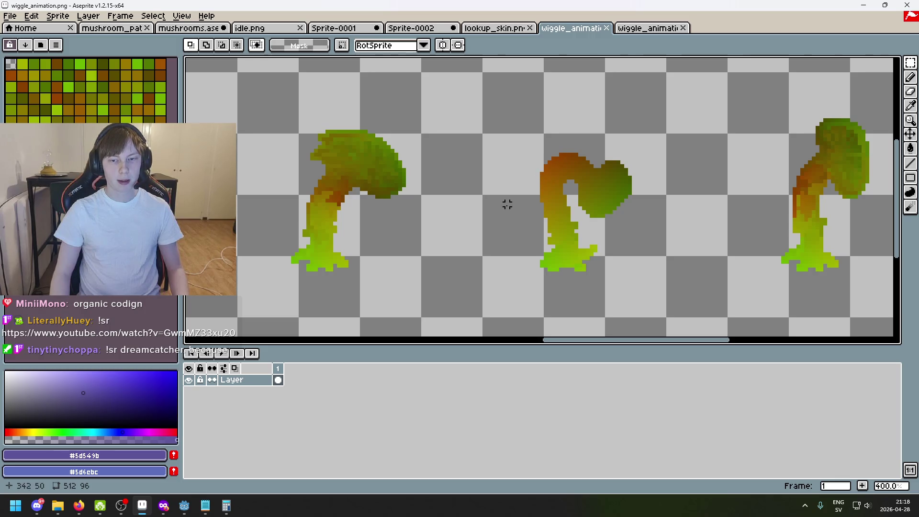
{"action": "scroll", "coordinate": [439, 185], "scroll_direction": "left", "scroll_amount": 5}
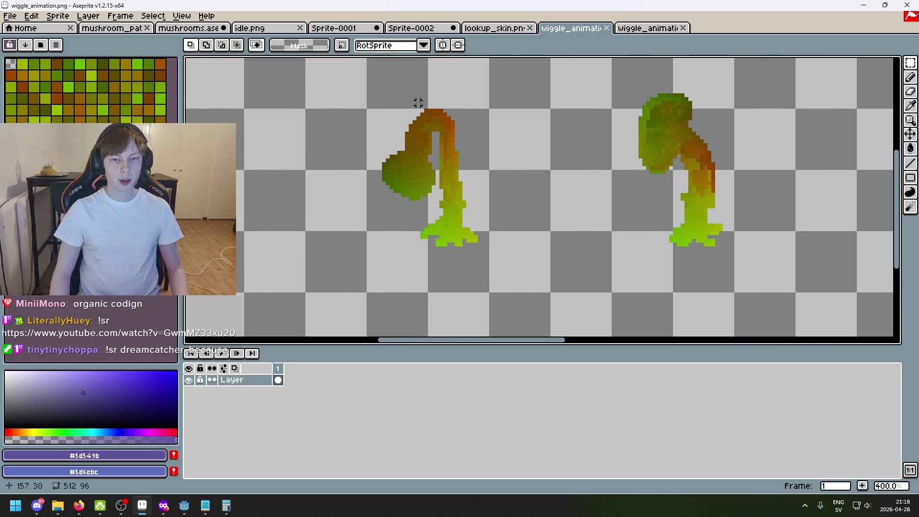
{"action": "scroll", "coordinate": [450, 137], "scroll_direction": "down", "scroll_amount": 1}
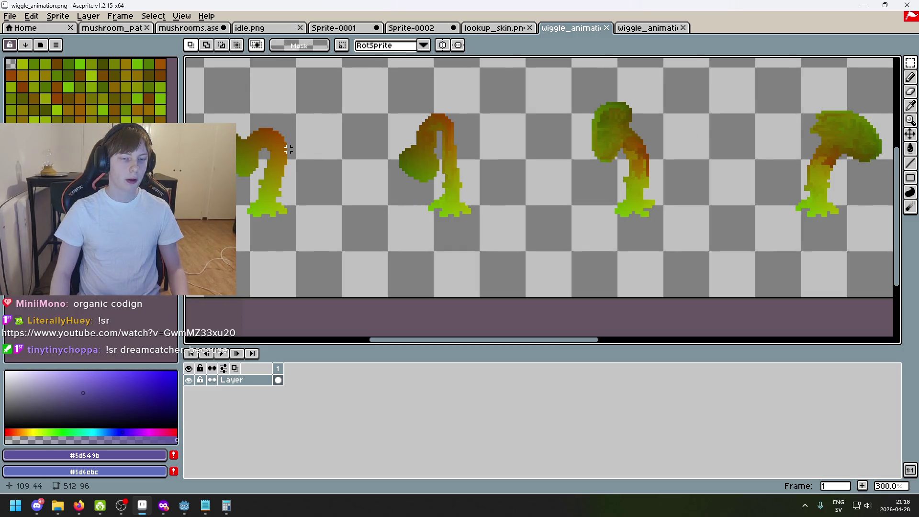
{"action": "scroll", "coordinate": [373, 153], "scroll_direction": "up", "scroll_amount": 3}
{"action": "scroll", "coordinate": [246, 108], "scroll_direction": "up", "scroll_amount": 1}
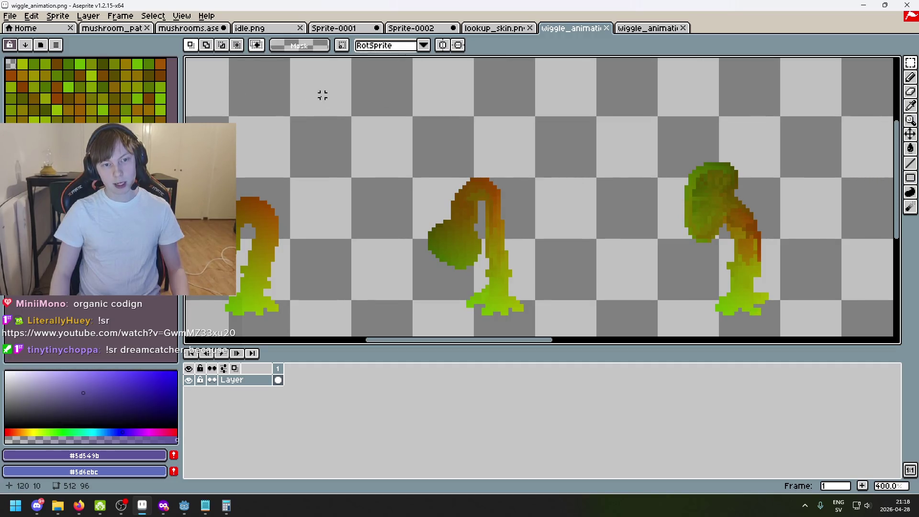
- Sketch a freehand arrow above the sprites, then undo it
{"action": "key", "text": "b"}
{"action": "mouse_move", "coordinate": [278, 99]}
{"action": "left_mouse_down"}
{"action": "mouse_move", "coordinate": [452, 96]}
{"action": "mouse_move", "coordinate": [415, 76]}
{"action": "left_mouse_up"}
{"action": "key", "text": "ctrl+z"}
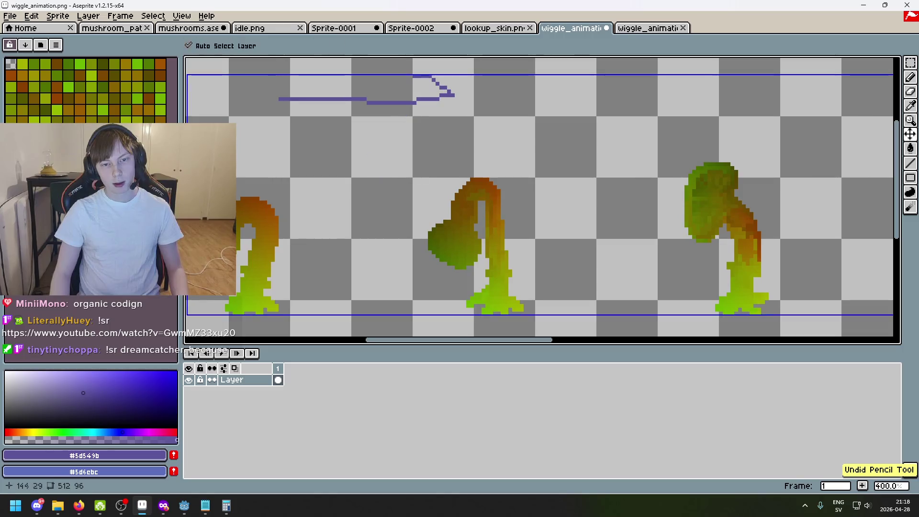
{"action": "key", "text": "ctrl+z"}
{"action": "scroll", "coordinate": [505, 139], "scroll_direction": "down", "scroll_amount": 2}
{"action": "scroll", "coordinate": [436, 138], "scroll_direction": "up", "scroll_amount": 2}
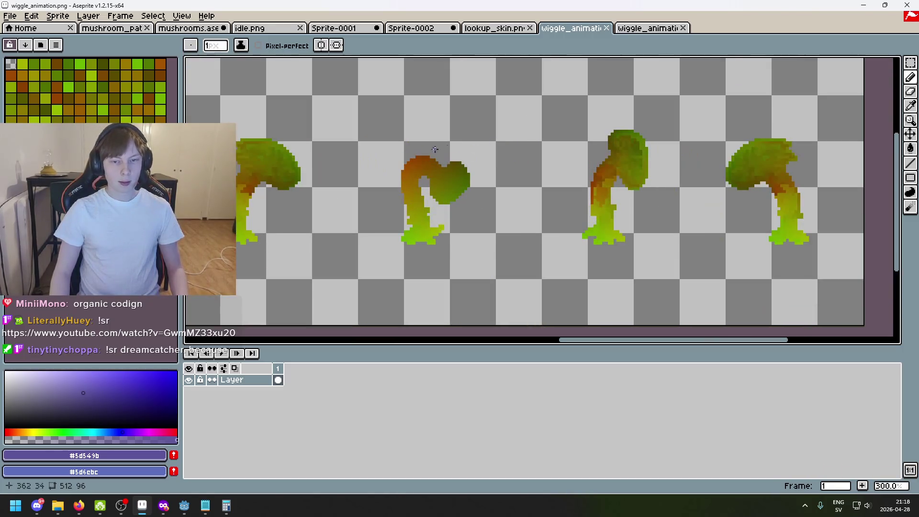
- Switch to the wiggle_animationFLIPPED document and look over its frames
{"action": "key", "text": "ctrl+Tab"}
{"action": "scroll", "coordinate": [512, 143], "scroll_direction": "down", "scroll_amount": 2}
{"action": "scroll", "coordinate": [526, 181], "scroll_direction": "up", "scroll_amount": 2}
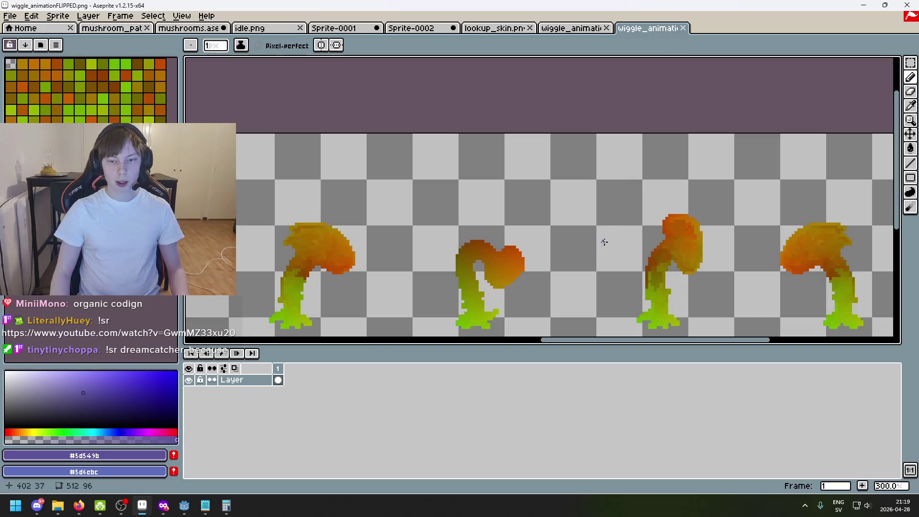
{"action": "scroll", "coordinate": [532, 192], "scroll_direction": "up", "scroll_amount": 1}
{"action": "scroll", "coordinate": [524, 200], "scroll_direction": "down", "scroll_amount": 1}
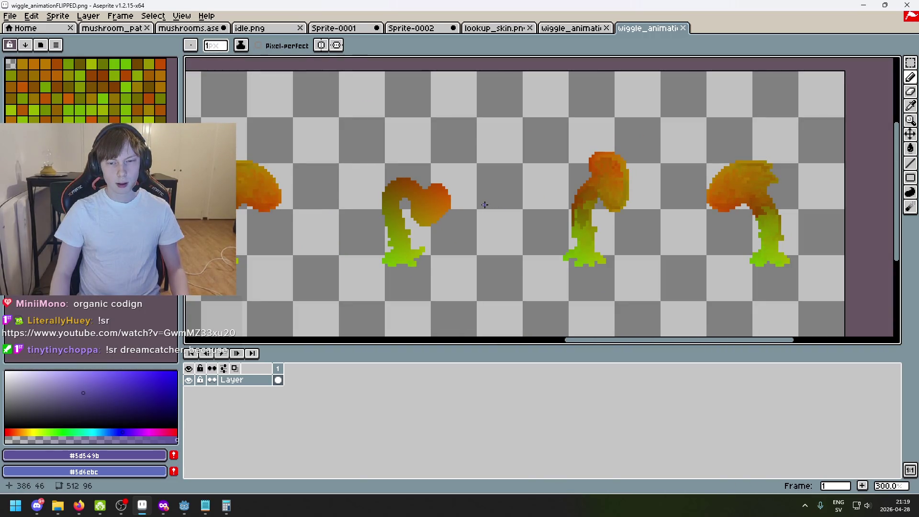
{"action": "scroll", "coordinate": [485, 205], "scroll_direction": "down", "scroll_amount": 2}
{"action": "scroll", "coordinate": [468, 211], "scroll_direction": "up", "scroll_amount": 1}
{"action": "scroll", "coordinate": [492, 211], "scroll_direction": "up", "scroll_amount": 1}
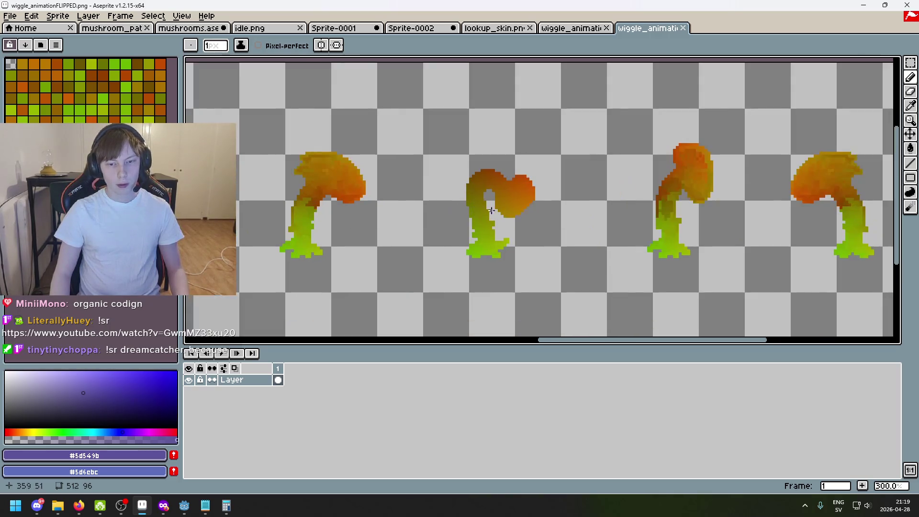
- Flip back and forth between the original and flipped wiggle strips to compare them
{"action": "left_click", "coordinate": [579, 29]}
{"action": "left_click", "coordinate": [651, 30]}
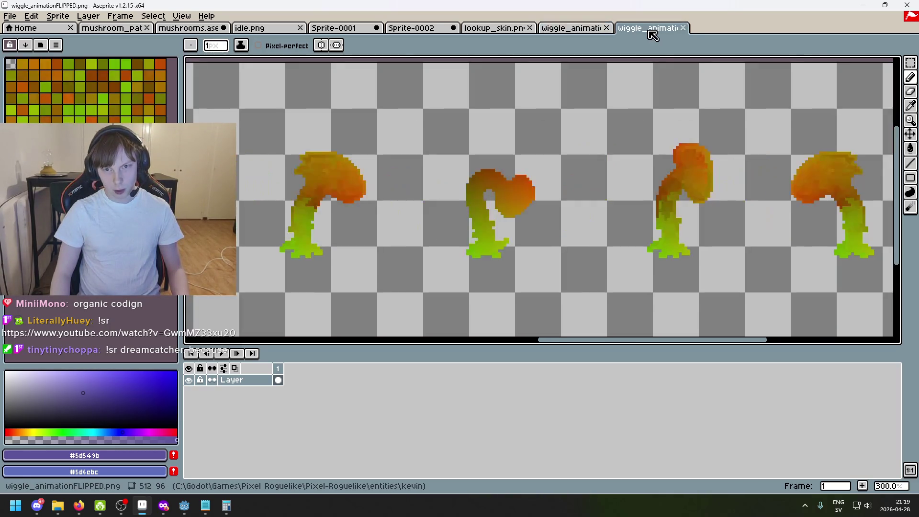
{"action": "left_click", "coordinate": [569, 29]}
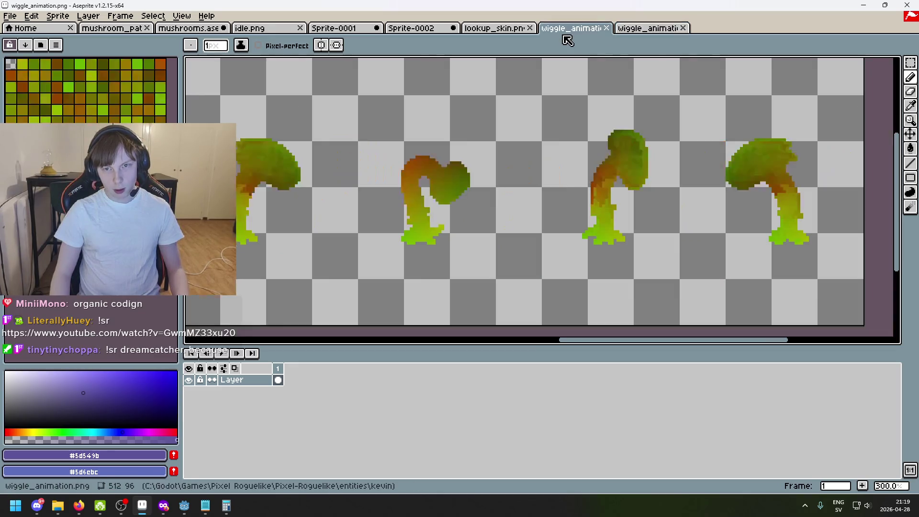
{"action": "left_click", "coordinate": [636, 30]}
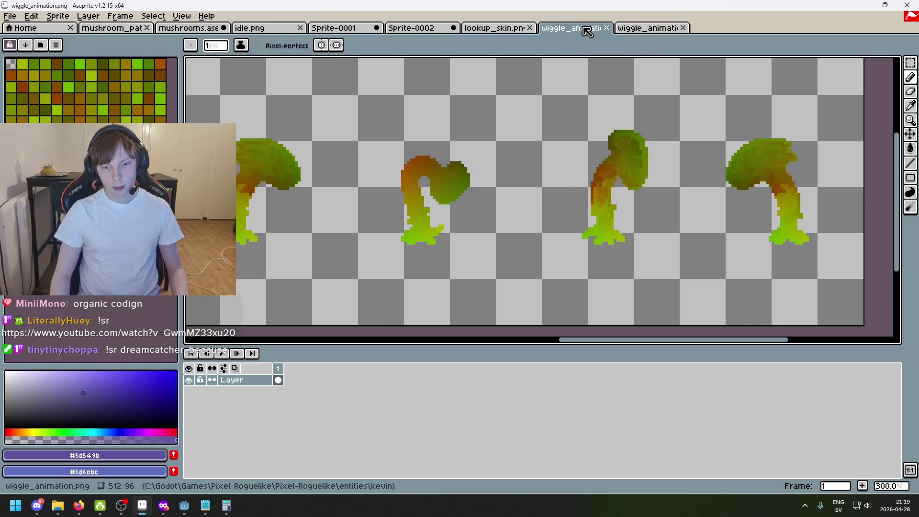
{"action": "left_click", "coordinate": [584, 29]}
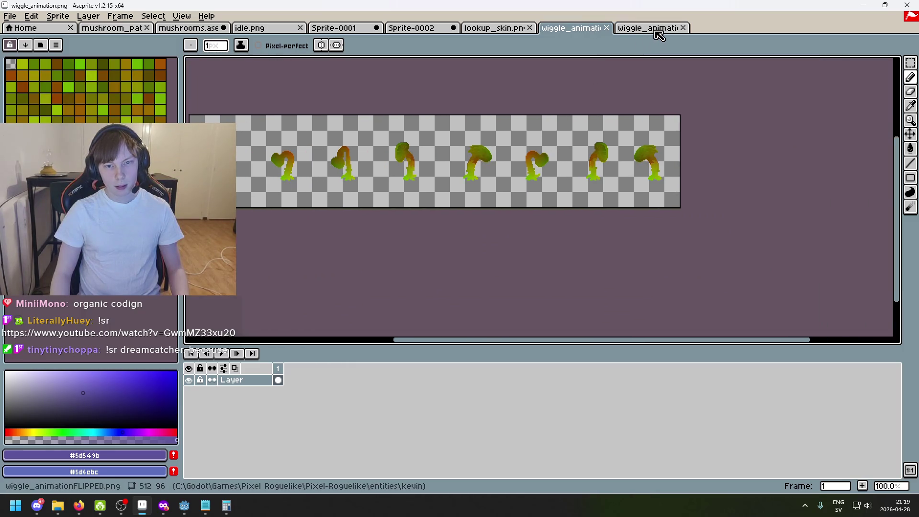
{"action": "left_click", "coordinate": [657, 29]}
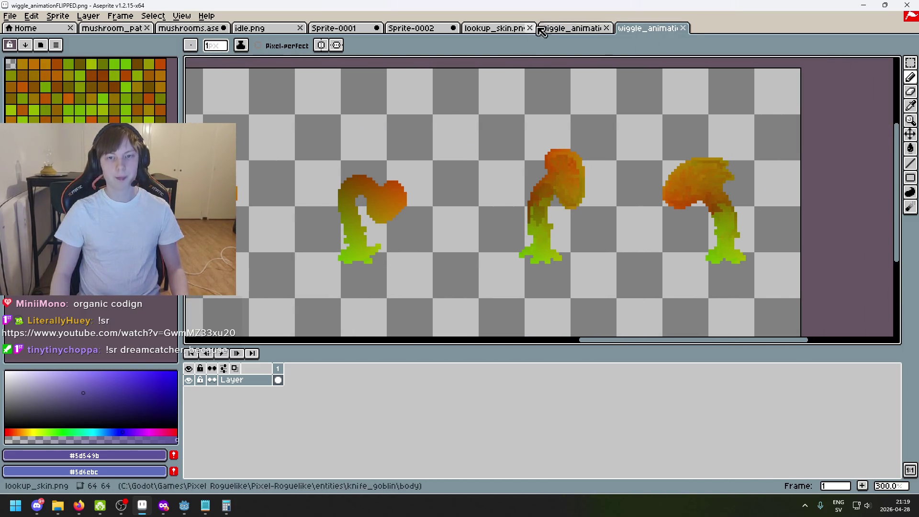
{"action": "left_click", "coordinate": [541, 30]}
- Glance at the lookup_skin, Sprite-0001 and purple Sprite-0002 sprites
{"action": "left_click", "coordinate": [503, 30]}
{"action": "left_click", "coordinate": [434, 29]}
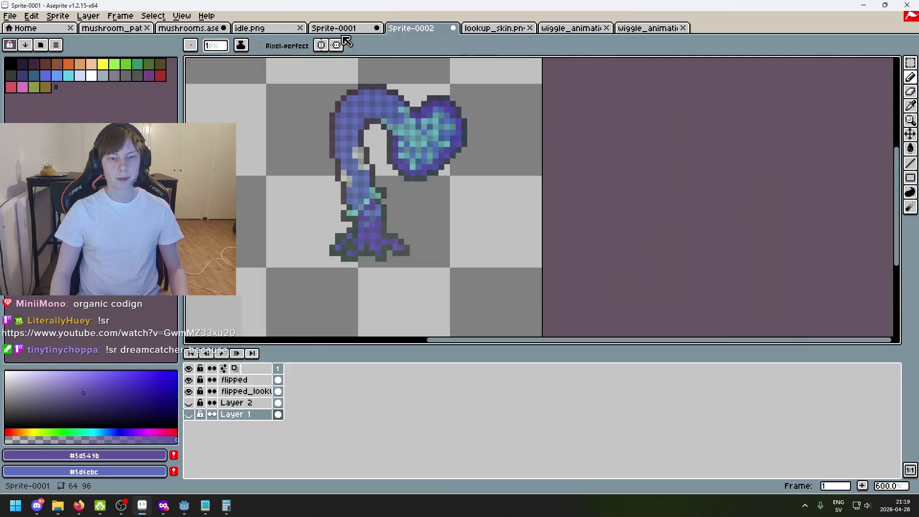
{"action": "left_click", "coordinate": [343, 30]}
{"action": "left_click", "coordinate": [421, 29]}
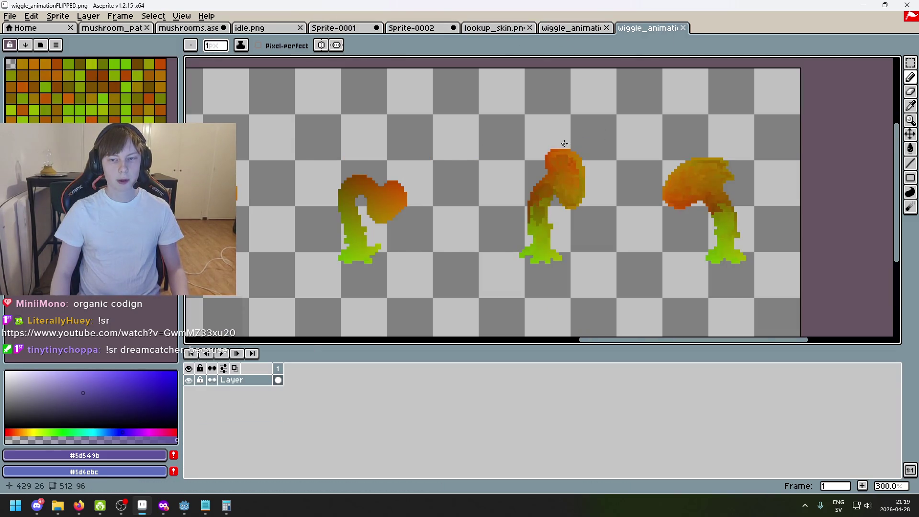
{"action": "scroll", "coordinate": [564, 143], "scroll_direction": "down", "scroll_amount": 1}
- Select and copy the whole flipped wiggle strip
{"action": "key", "text": "m"}
{"action": "left_click_drag", "start_coordinate": [405, 143], "coordinate": [728, 279]}
{"action": "left_click", "coordinate": [373, 96]}
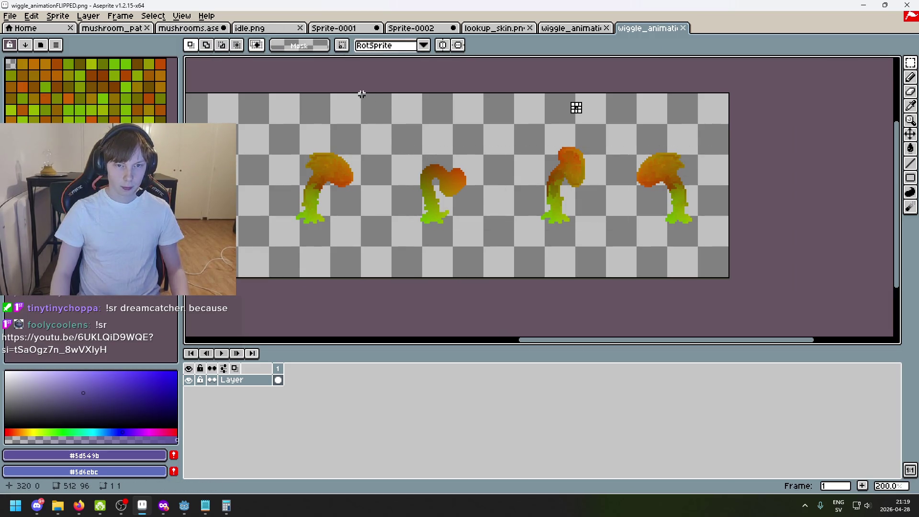
{"action": "left_click_drag", "start_coordinate": [363, 92], "coordinate": [773, 318]}
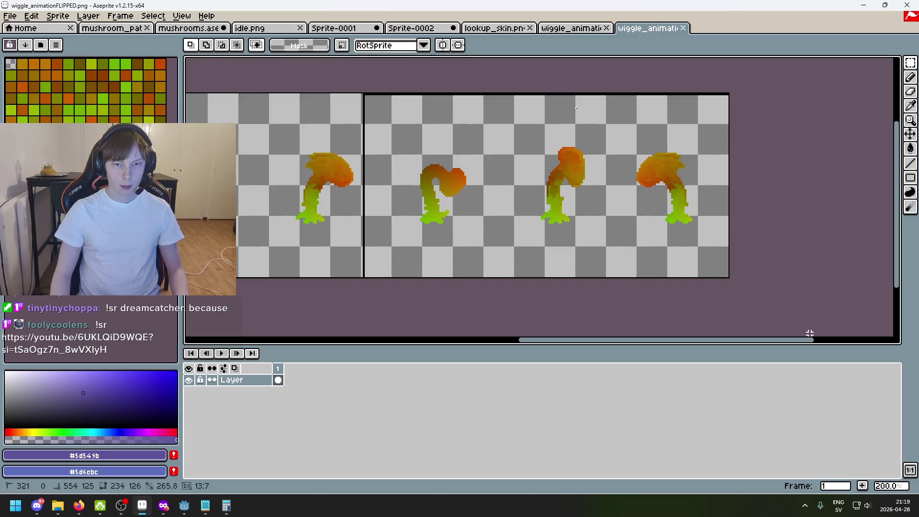
{"action": "scroll", "coordinate": [435, 240], "scroll_direction": "down", "scroll_amount": 5}
{"action": "key", "text": "1"}
{"action": "key", "text": "ctrl+a"}
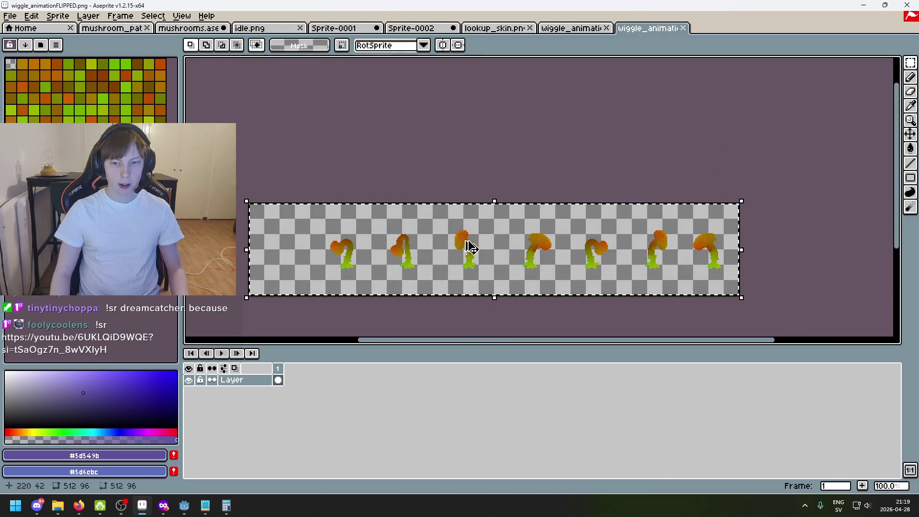
- Paste the flipped strip onto a new layer in wiggle_animation
{"action": "left_click", "coordinate": [568, 29]}
{"action": "right_click", "coordinate": [248, 380]}
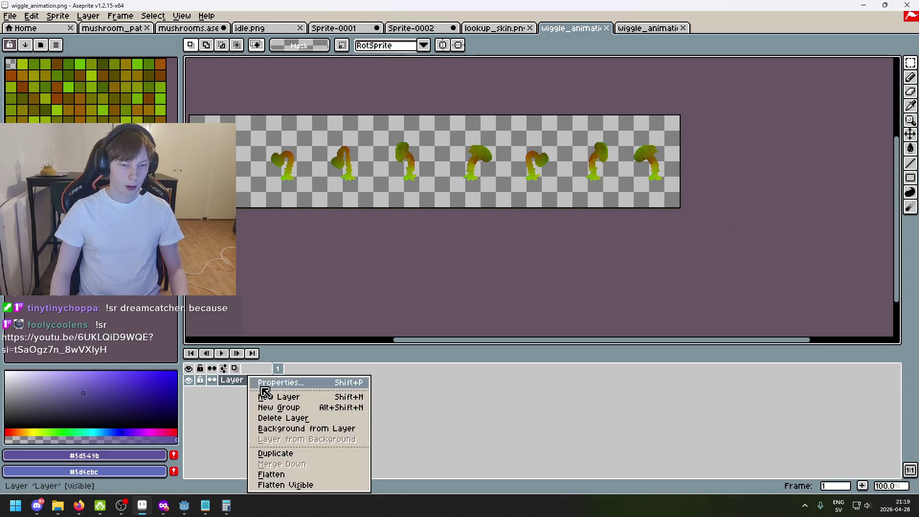
{"action": "left_click", "coordinate": [267, 398]}
{"action": "key", "text": "ctrl+v"}
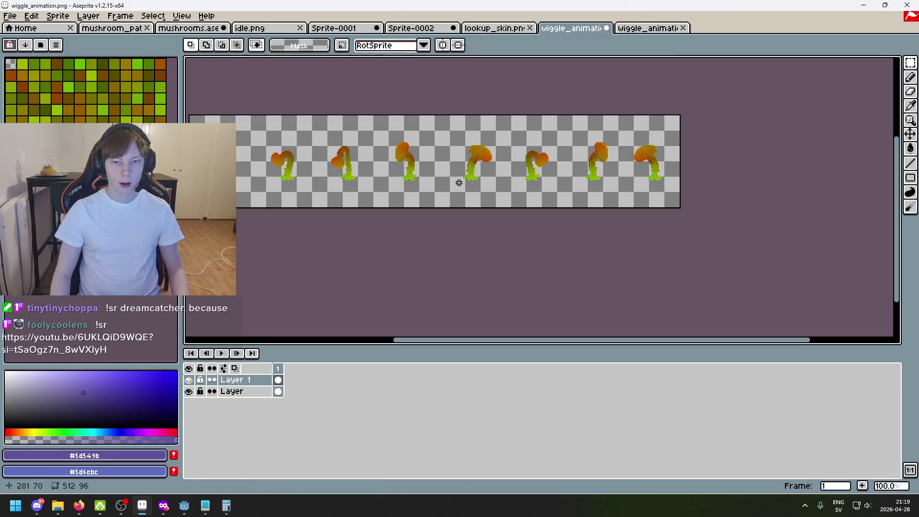
{"action": "key", "text": "Return"}
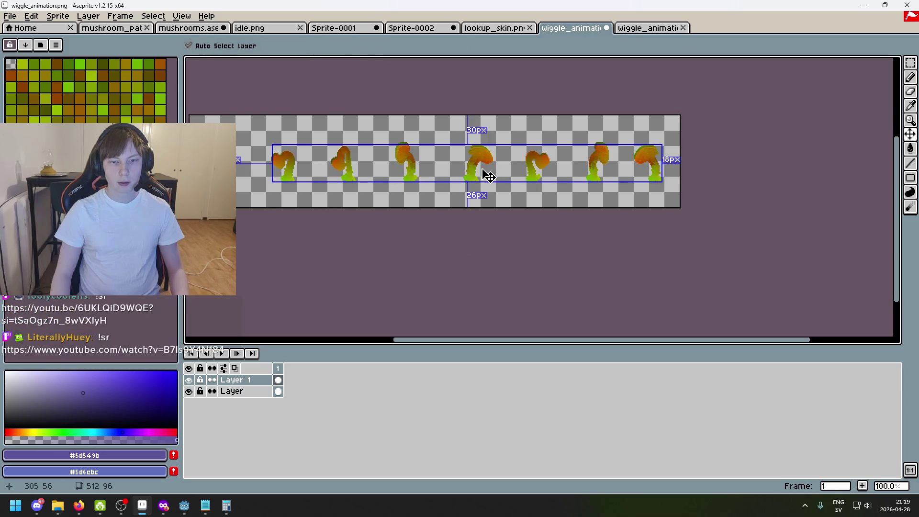
{"action": "key", "text": "ctrl+z"}
- Erase the pasted orange heads from the first four mushroom frames with the Eraser
{"action": "key", "text": "e"}
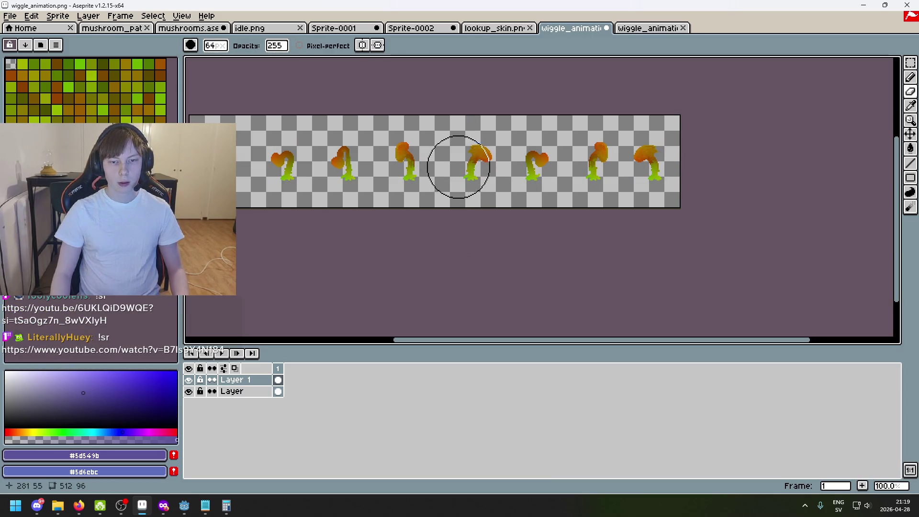
{"action": "left_click", "coordinate": [462, 163]}
{"action": "mouse_move", "coordinate": [462, 163]}
{"action": "left_mouse_down"}
{"action": "mouse_move", "coordinate": [251, 160]}
{"action": "mouse_move", "coordinate": [375, 160]}
{"action": "mouse_move", "coordinate": [281, 150]}
{"action": "left_mouse_up"}
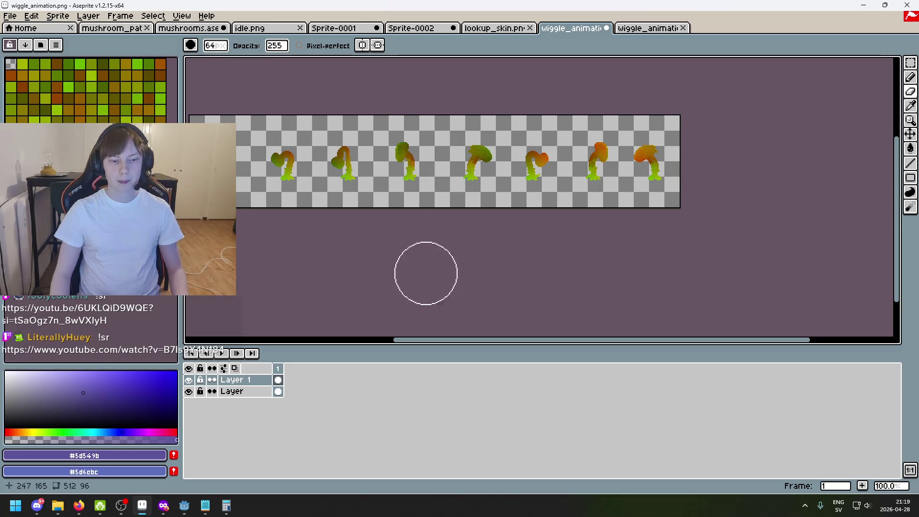
{"action": "scroll", "coordinate": [438, 244], "scroll_direction": "up", "scroll_amount": 1}
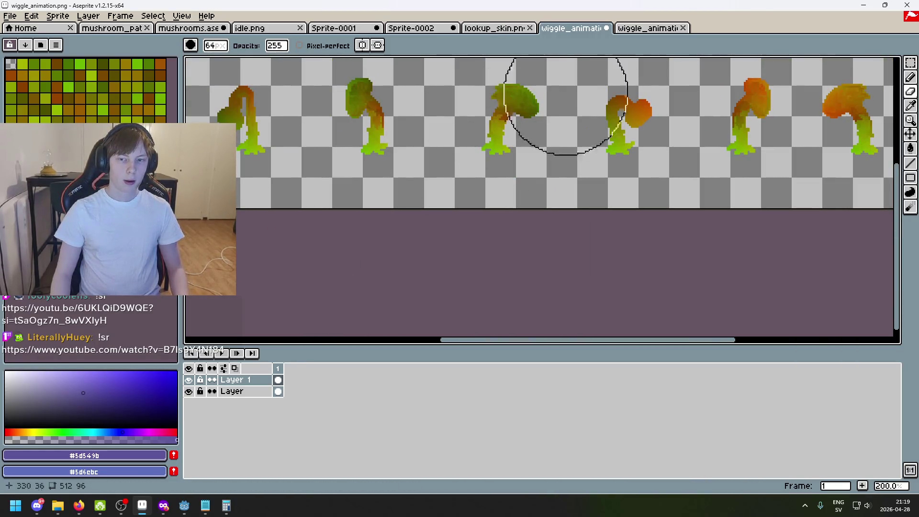
{"action": "scroll", "coordinate": [599, 108], "scroll_direction": "up", "scroll_amount": 2}
{"action": "key", "text": "b"}
{"action": "left_click_drag", "start_coordinate": [666, 106], "coordinate": [651, 152]}
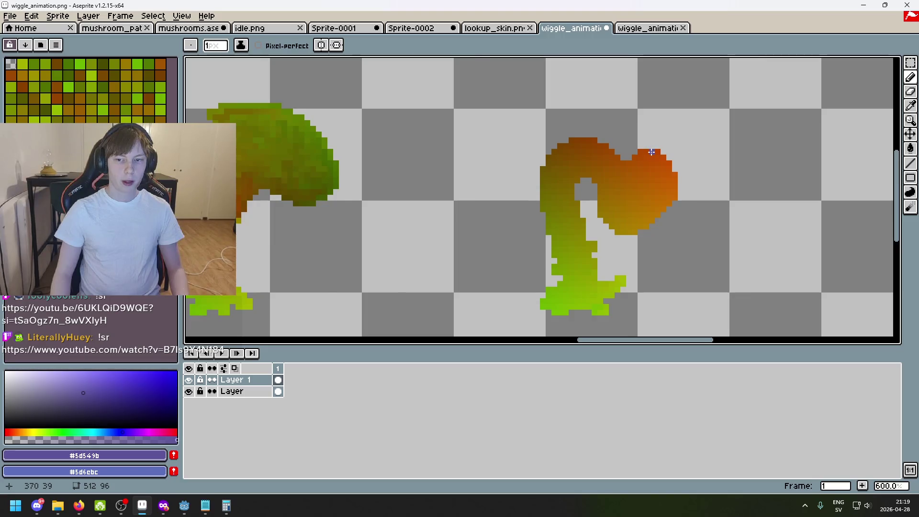
{"action": "scroll", "coordinate": [652, 151], "scroll_direction": "down", "scroll_amount": 1}
{"action": "left_click", "coordinate": [488, 28]}
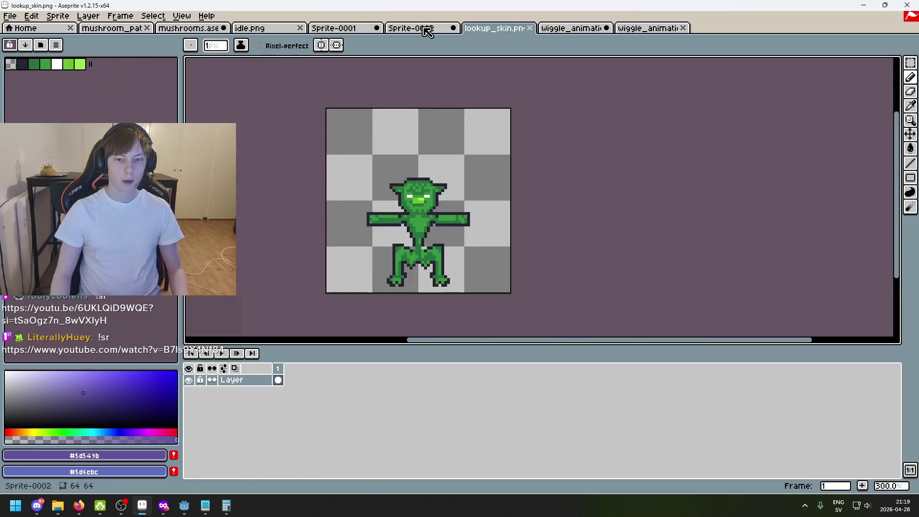
- Pan over the purple Sprite-0002, then go back to wiggle_animation.png and zoom its frames
{"action": "left_click", "coordinate": [425, 29]}
{"action": "left_click_drag", "start_coordinate": [468, 87], "coordinate": [476, 180]}
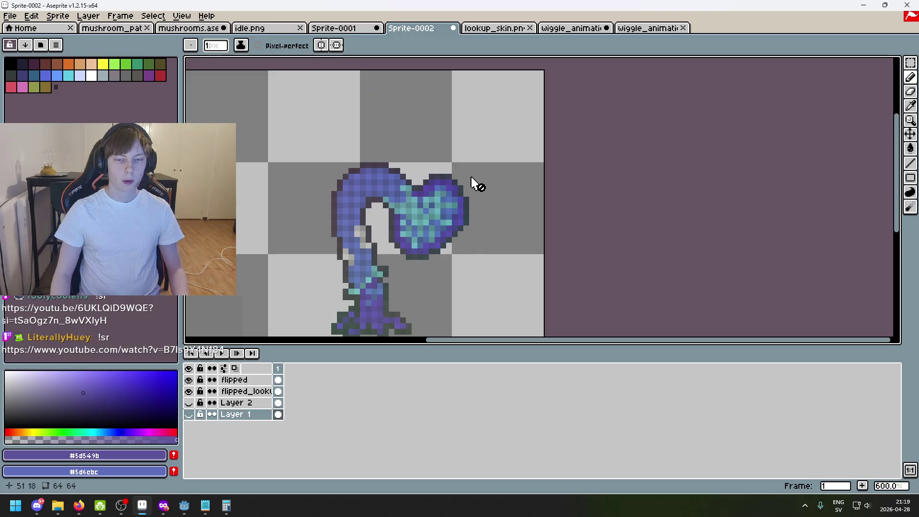
{"action": "left_click", "coordinate": [567, 30]}
{"action": "scroll", "coordinate": [805, 164], "scroll_direction": "down", "scroll_amount": 3}
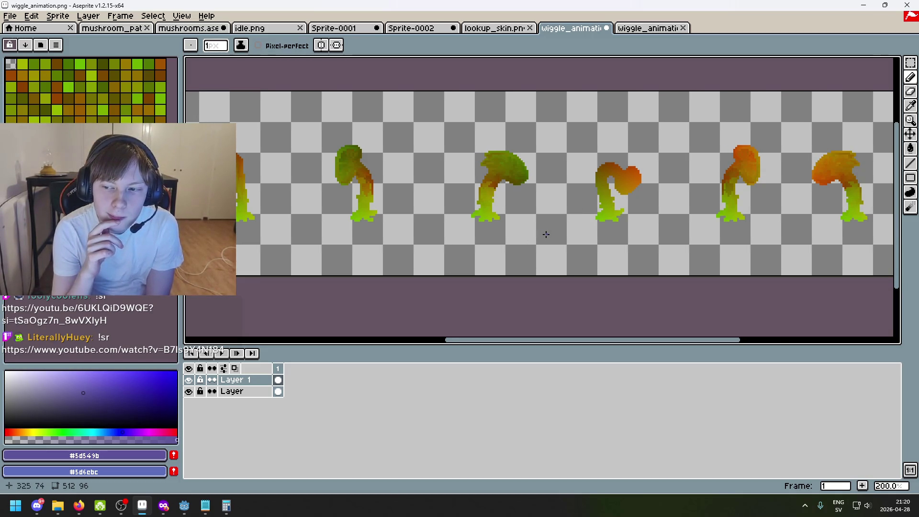
{"action": "scroll", "coordinate": [546, 234], "scroll_direction": "down", "scroll_amount": 1}
{"action": "scroll", "coordinate": [547, 234], "scroll_direction": "up", "scroll_amount": 2}
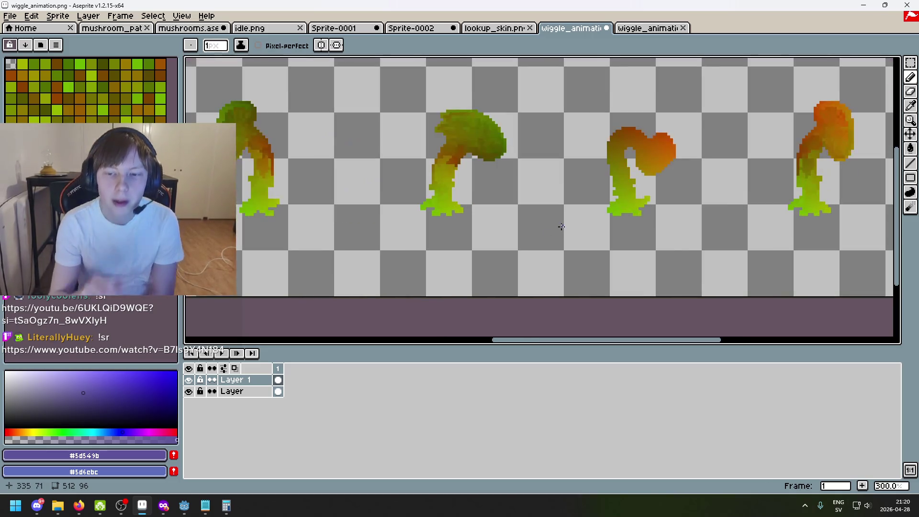
{"action": "scroll", "coordinate": [625, 258], "scroll_direction": "up", "scroll_amount": 2}
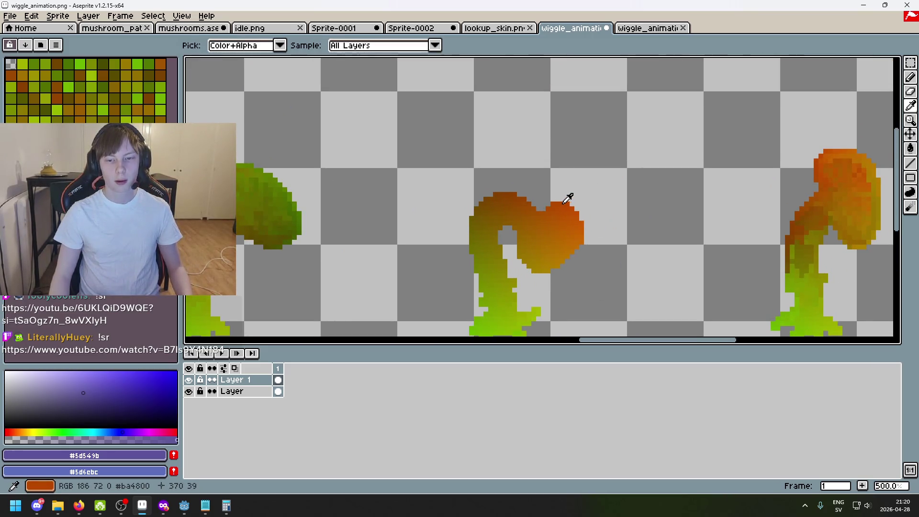
- Eyedrop the orange from the heart-shaped head as the drawing colour
{"action": "left_click", "coordinate": [569, 199], "text": "alt"}
{"action": "scroll", "coordinate": [574, 195], "scroll_direction": "up", "scroll_amount": 5}
{"action": "left_click", "coordinate": [568, 195], "text": "alt"}
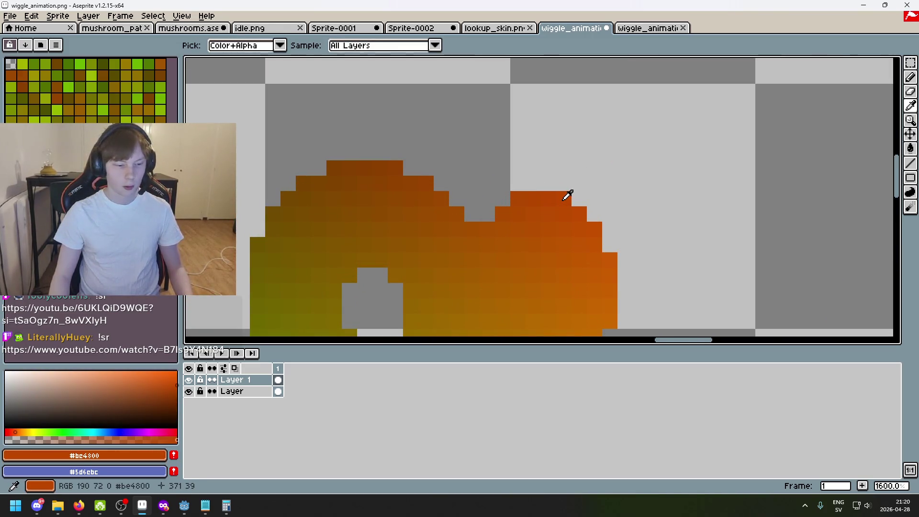
- Launch Notepad from the Start search and move its window left
{"action": "key", "text": "super"}
{"action": "type", "text": "NA"}
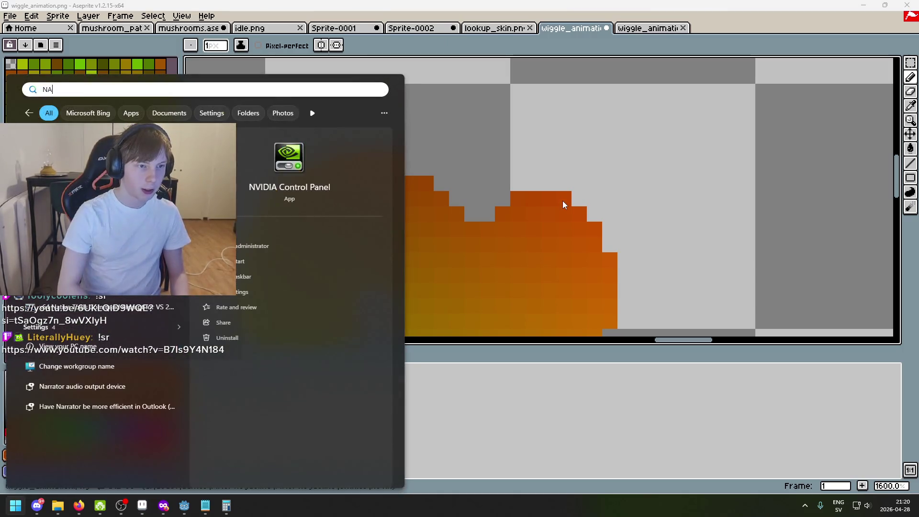
{"action": "key", "text": "BackSpace"}
{"action": "type", "text": "otepad"}
{"action": "key", "text": "Return"}
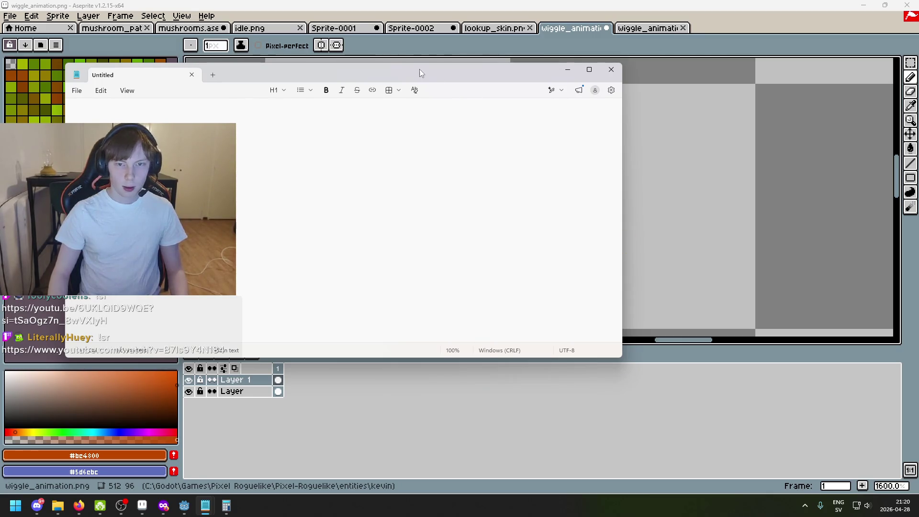
{"action": "left_click_drag", "start_coordinate": [419, 73], "coordinate": [282, 73]}
- Re-sample the canvas colour, then bring Notepad forward over the canvas centre
{"action": "scroll", "coordinate": [579, 195], "scroll_direction": "down", "scroll_amount": 1}
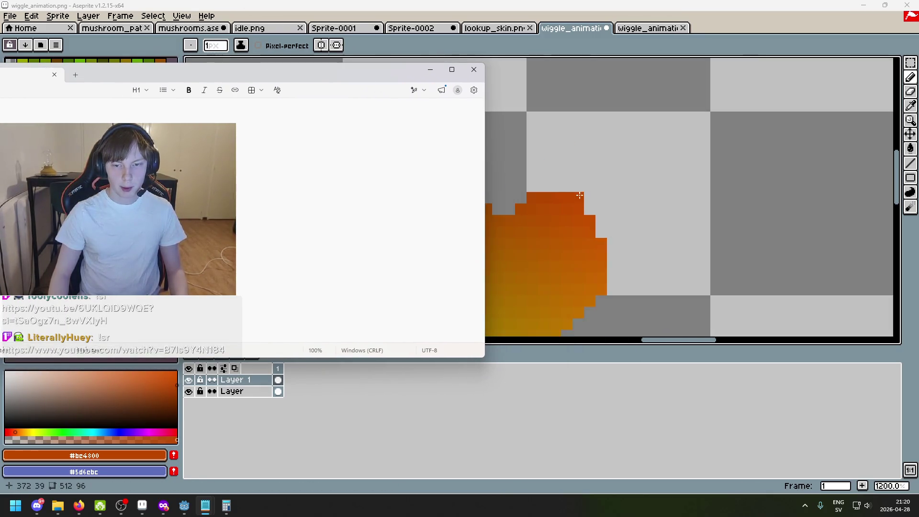
{"action": "left_click", "coordinate": [580, 195]}
{"action": "key", "text": "alt"}
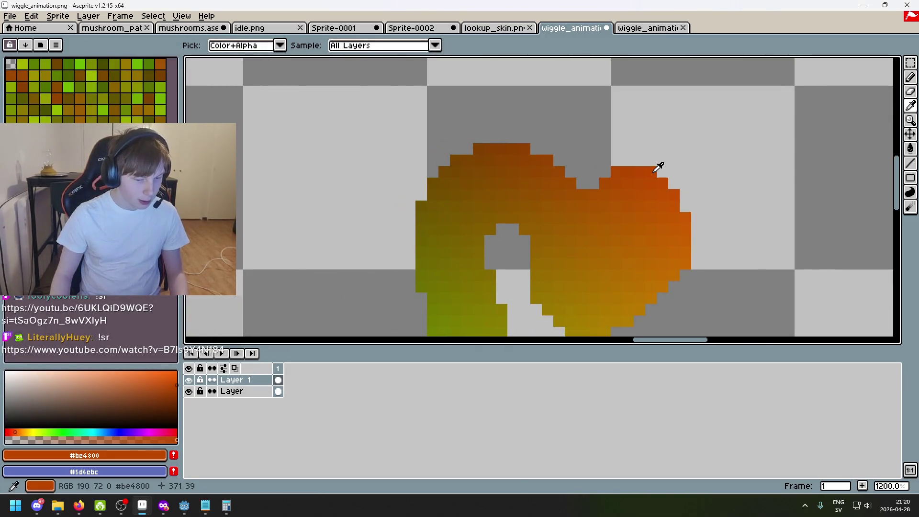
{"action": "key", "text": "alt+Tab"}
{"action": "left_click", "coordinate": [320, 322]}
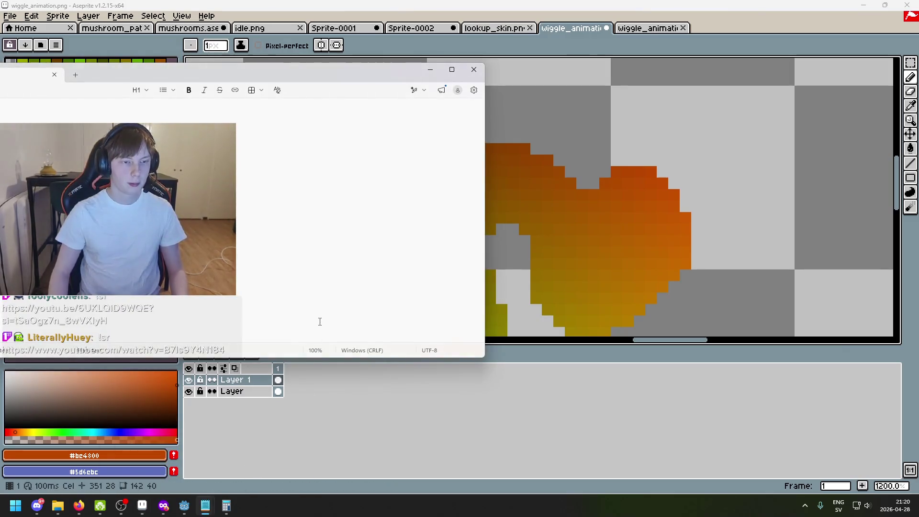
{"action": "left_click_drag", "start_coordinate": [234, 76], "coordinate": [453, 116]}
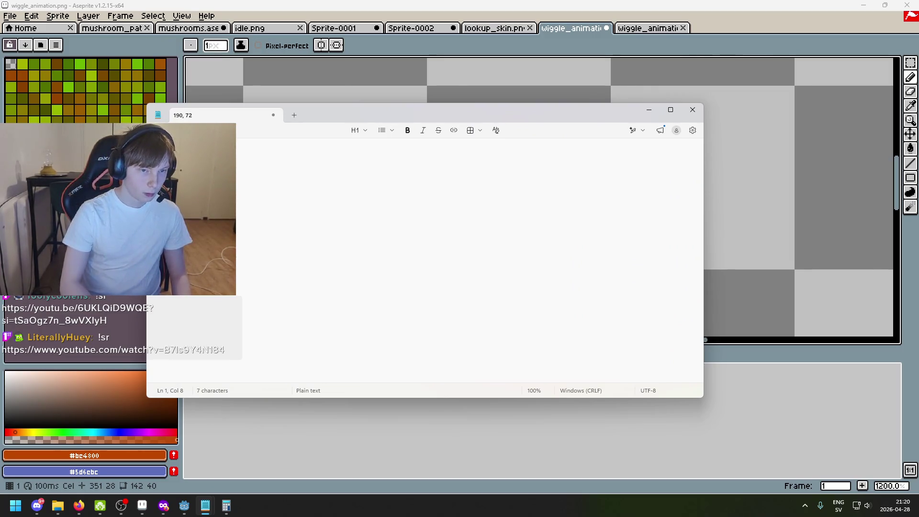
- Launch Calculator and compute 190 ÷ 255 × 64 ≈ 47.69
{"action": "key", "text": "super"}
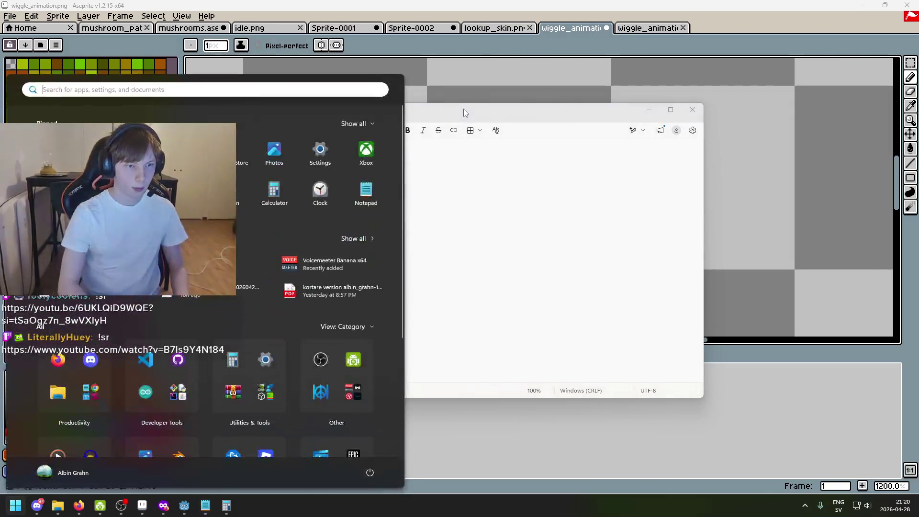
{"action": "type", "text": "cal"}
{"action": "key", "text": "Return"}
{"action": "type", "text": "255"}
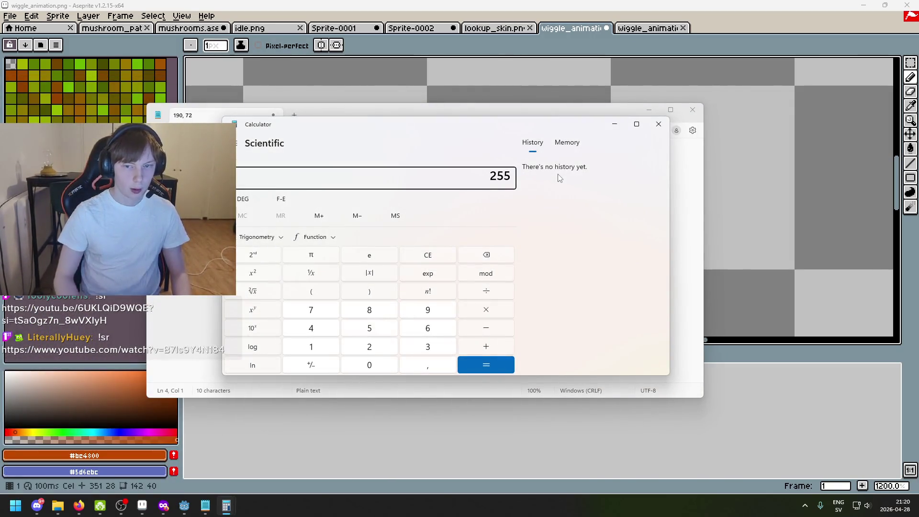
{"action": "type", "text": "0"}
{"action": "key", "text": "Return"}
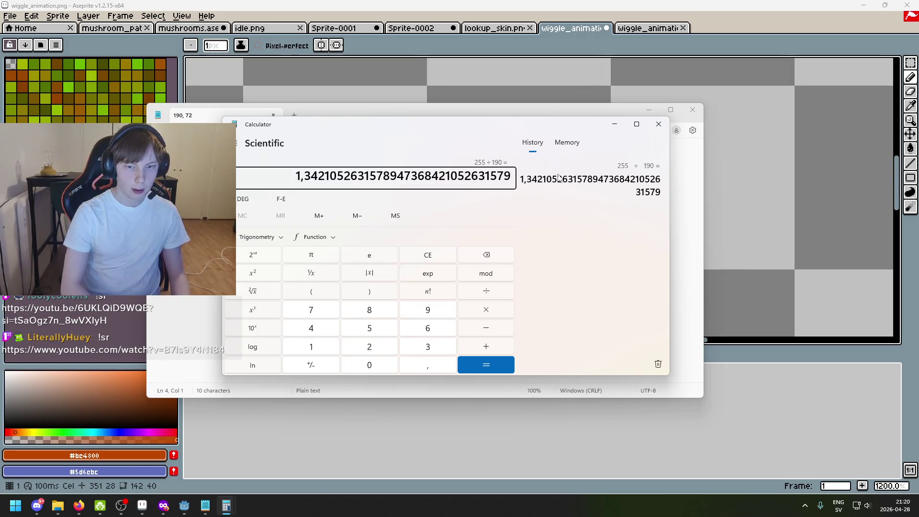
{"action": "type", "text": "1"}
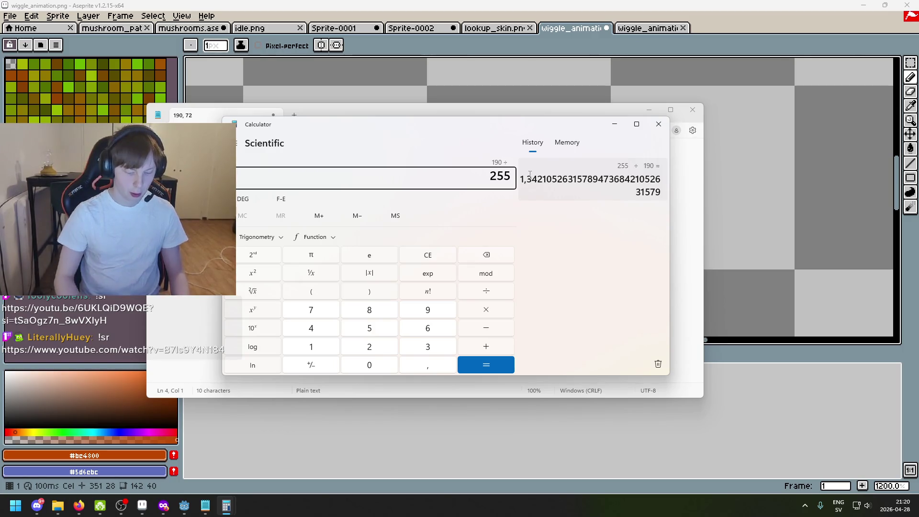
{"action": "key", "text": "Return"}
{"action": "left_click_drag", "start_coordinate": [285, 176], "coordinate": [311, 177]}
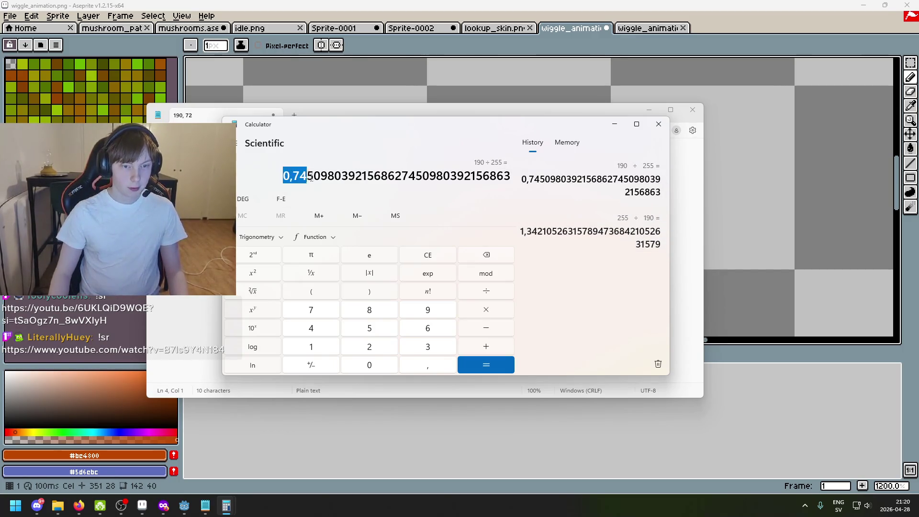
{"action": "key", "text": "asterisk"}
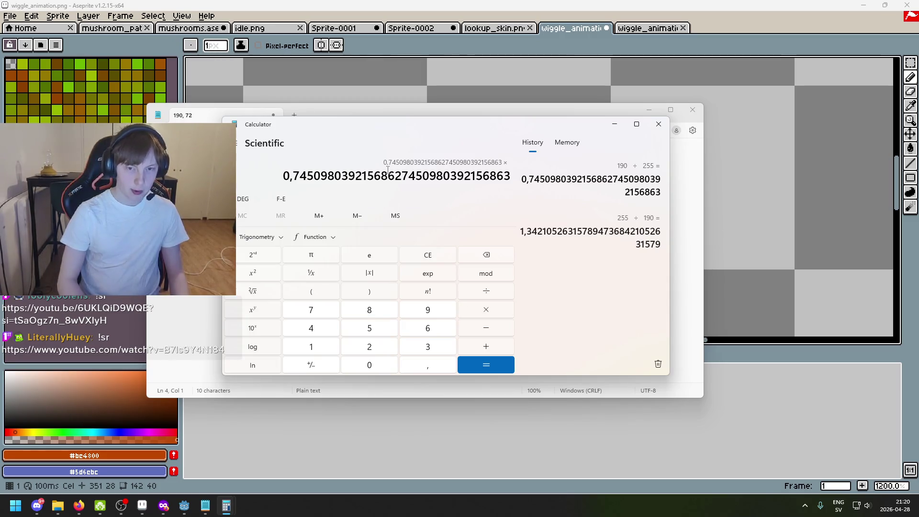
{"action": "type", "text": "64"}
{"action": "key", "text": "Return"}
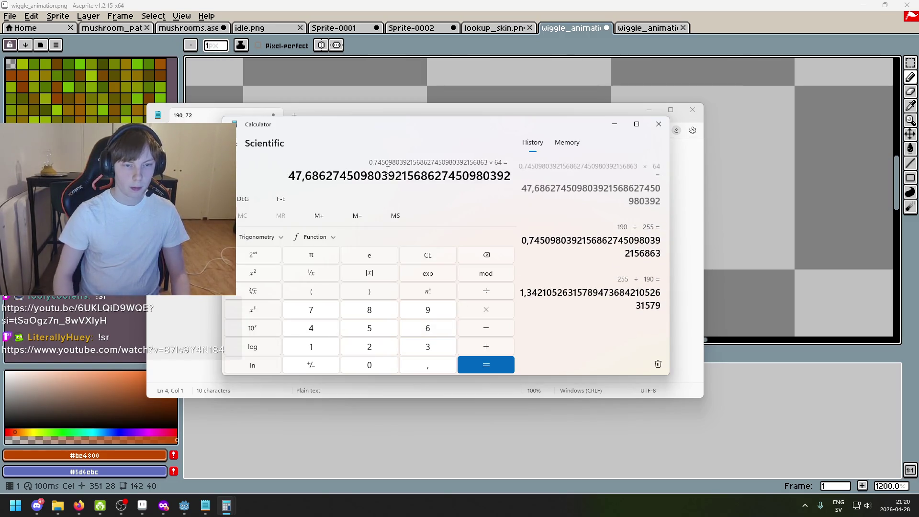
- Close both Calculator windows and relaunch Calculator beside the Notepad notes
{"action": "left_click", "coordinate": [216, 186]}
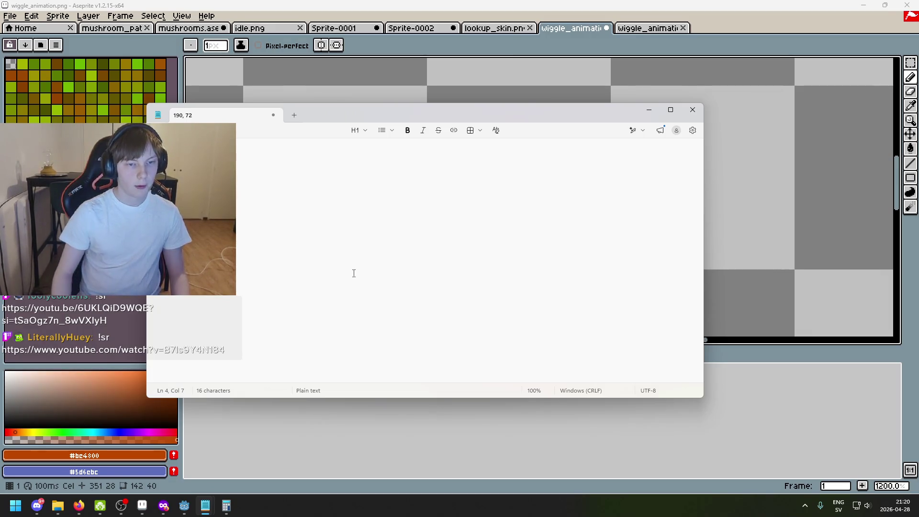
{"action": "mouse_move", "coordinate": [236, 505]}
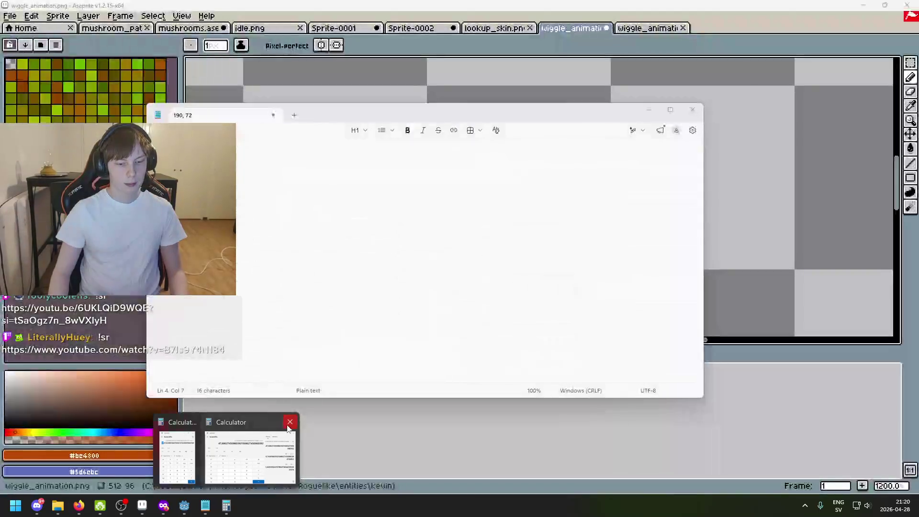
{"action": "left_click", "coordinate": [289, 422]}
{"action": "left_click", "coordinate": [241, 422]}
{"action": "key", "text": "super"}
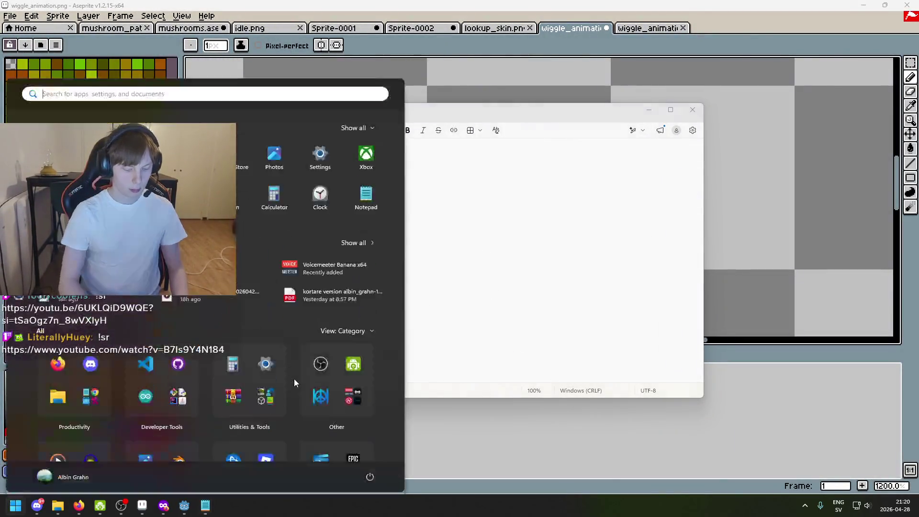
{"action": "type", "text": "calc"}
{"action": "key", "text": "Return"}
{"action": "mouse_move", "coordinate": [155, 148]}
{"action": "left_mouse_down"}
{"action": "mouse_move", "coordinate": [572, 185]}
{"action": "mouse_move", "coordinate": [567, 181]}
{"action": "left_mouse_up"}
- Compute 72 ÷ 255 × 64 ≈ 18.07 and type '18,' into Notepad
{"action": "type", "text": "255"}
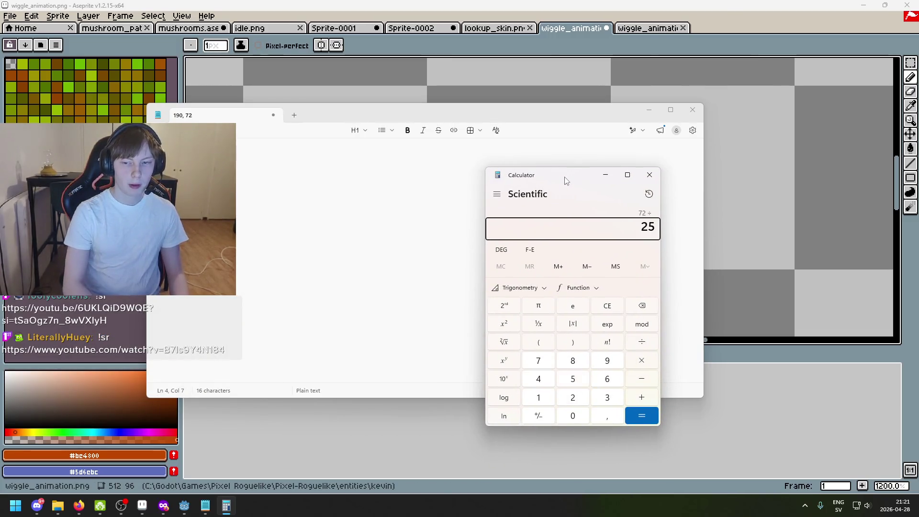
{"action": "key", "text": "Return"}
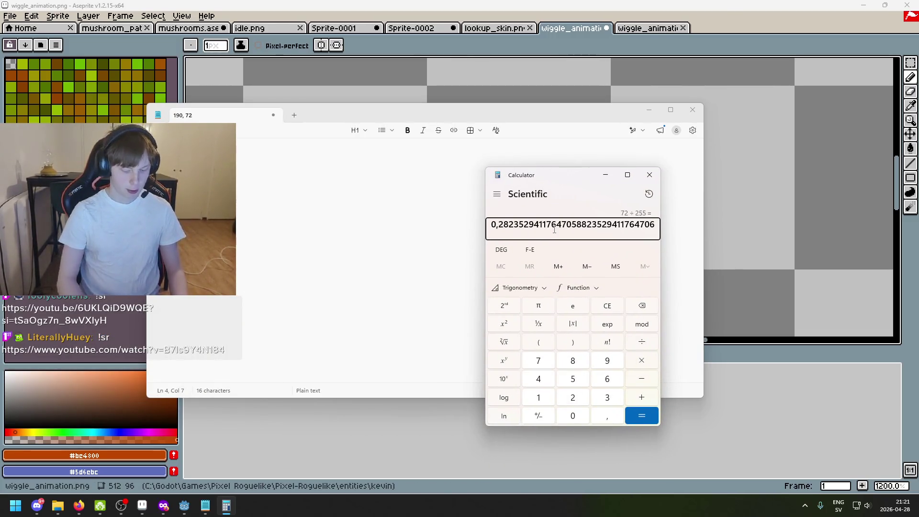
{"action": "type", "text": "*64"}
{"action": "key", "text": "Return"}
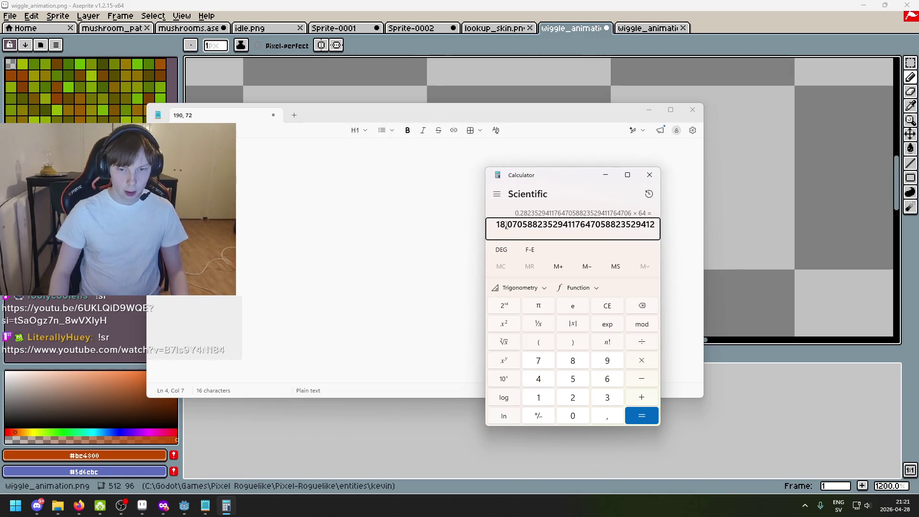
{"action": "key", "text": "alt+Tab"}
{"action": "type", "text": "18"}
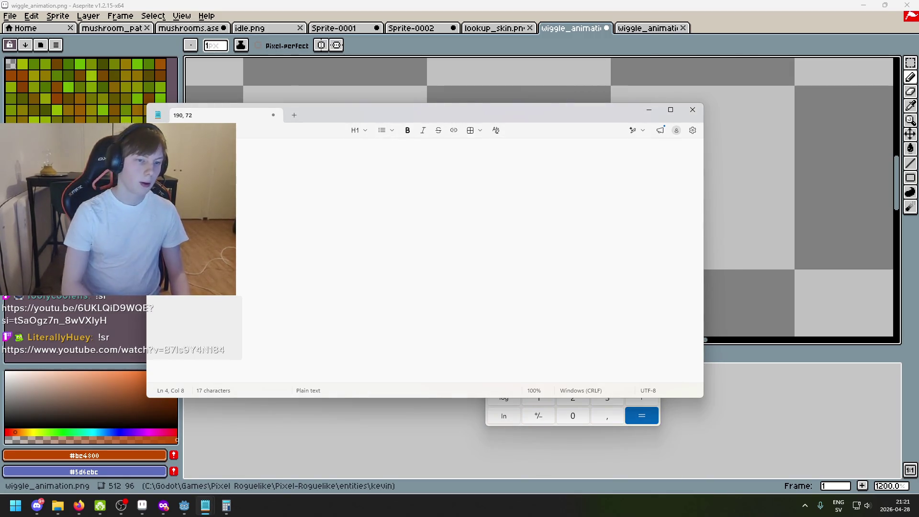
{"action": "type", "text": ","}
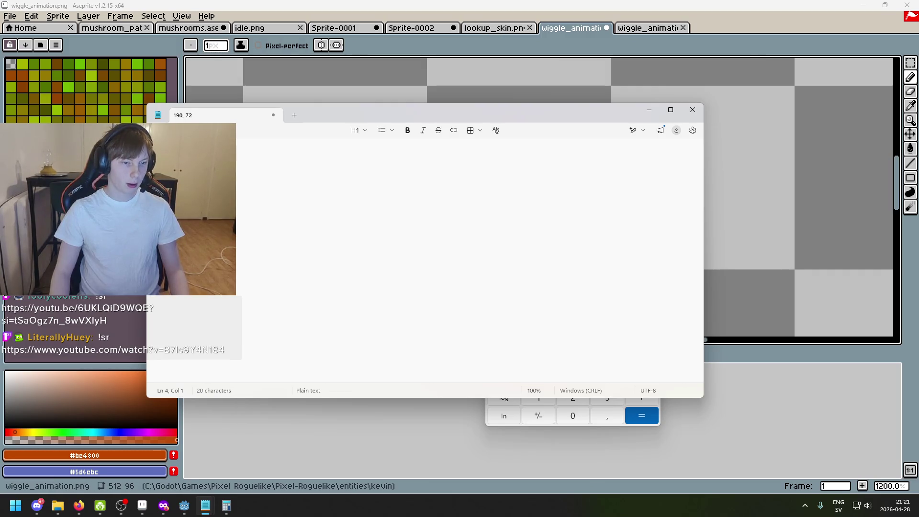
{"action": "left_click", "coordinate": [488, 28]}
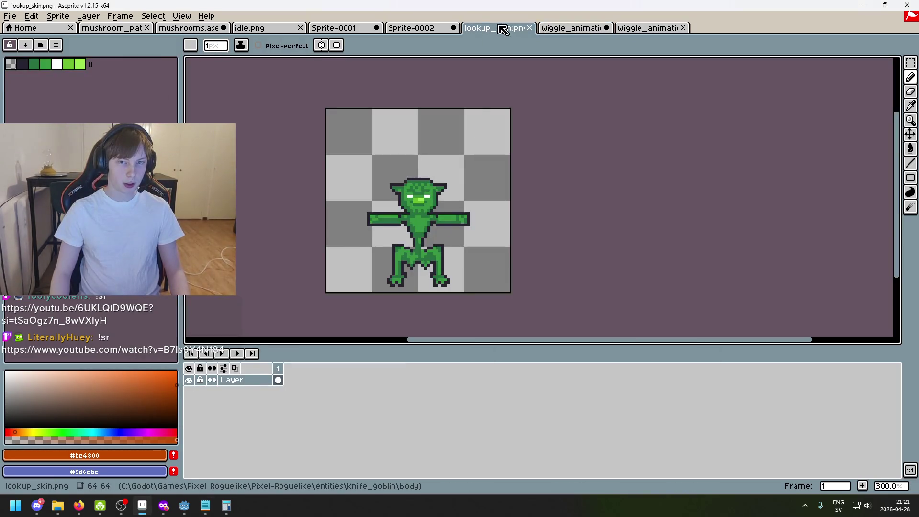
- In Sprite-0002, hide the flipped and flipped_lookup layers and show Layer 2
{"action": "left_click", "coordinate": [401, 29]}
{"action": "left_click", "coordinate": [353, 29]}
{"action": "left_click", "coordinate": [396, 30]}
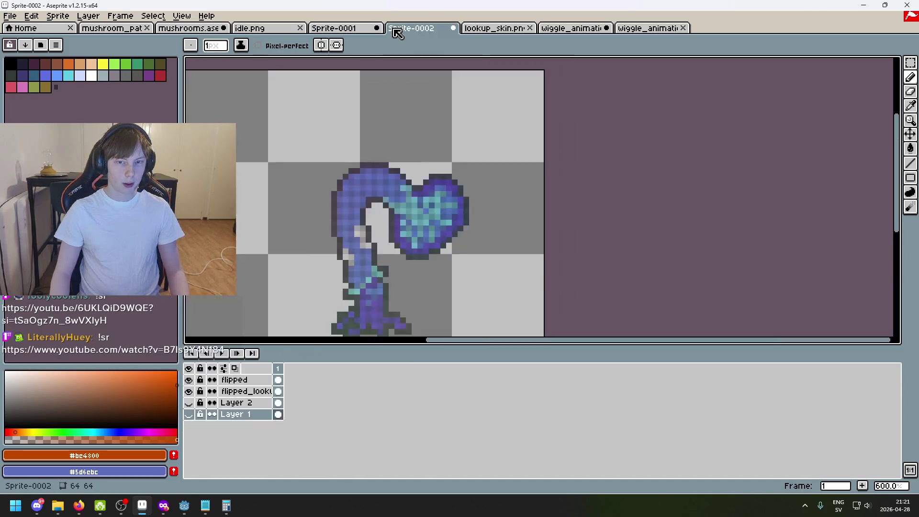
{"action": "scroll", "coordinate": [424, 122], "scroll_direction": "down", "scroll_amount": 1}
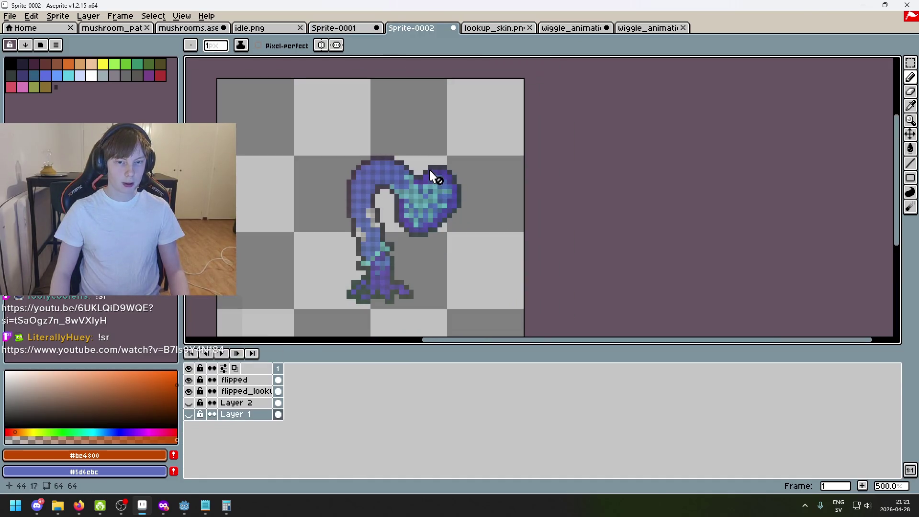
{"action": "left_click", "coordinate": [189, 380]}
{"action": "left_click", "coordinate": [189, 391]}
{"action": "left_click", "coordinate": [189, 403]}
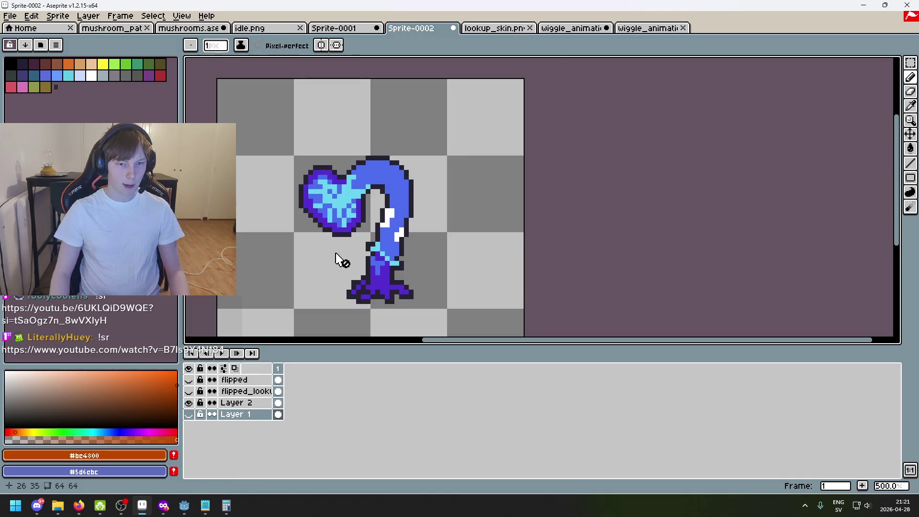
{"action": "left_click_drag", "start_coordinate": [340, 258], "coordinate": [372, 209]}
{"action": "scroll", "coordinate": [372, 216], "scroll_direction": "up", "scroll_amount": 2}
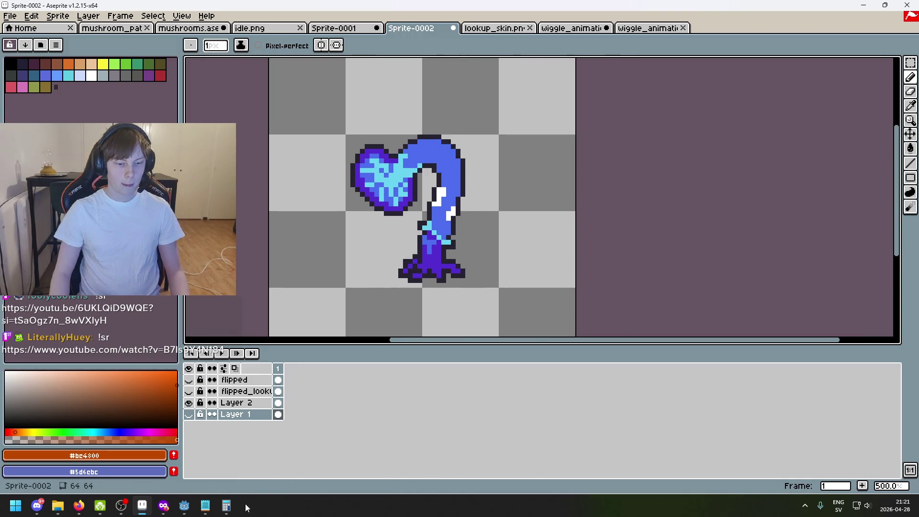
- Check the Calculator and the '190, 72' Notepad notes, then return to Aseprite
{"action": "left_click", "coordinate": [232, 513]}
{"action": "left_click", "coordinate": [232, 512]}
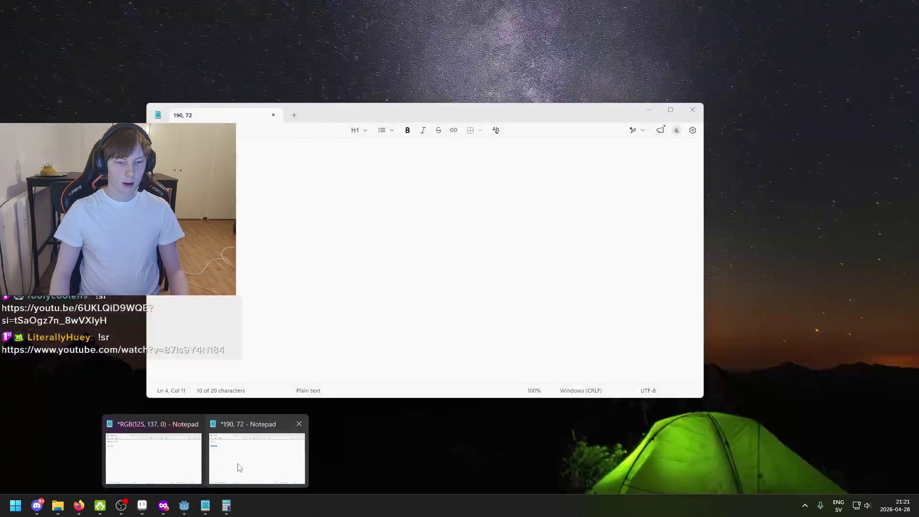
{"action": "left_click", "coordinate": [225, 440]}
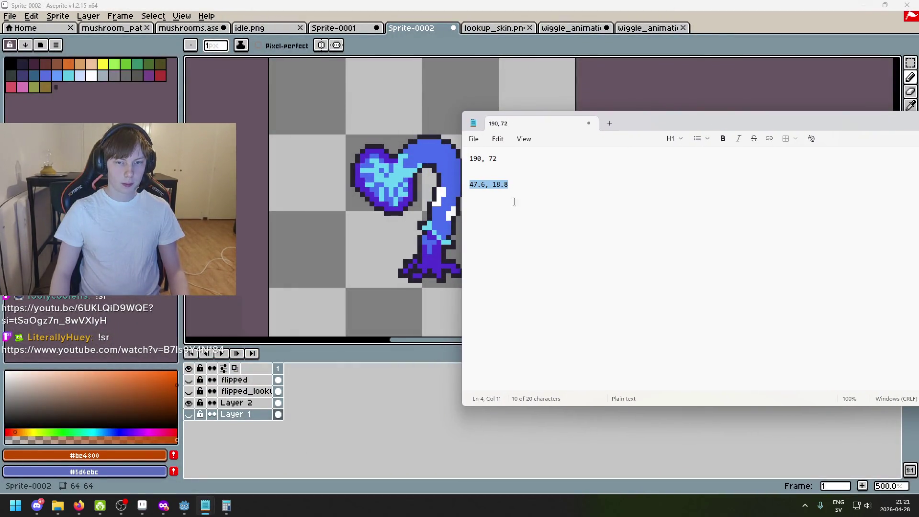
{"action": "left_click", "coordinate": [718, 91]}
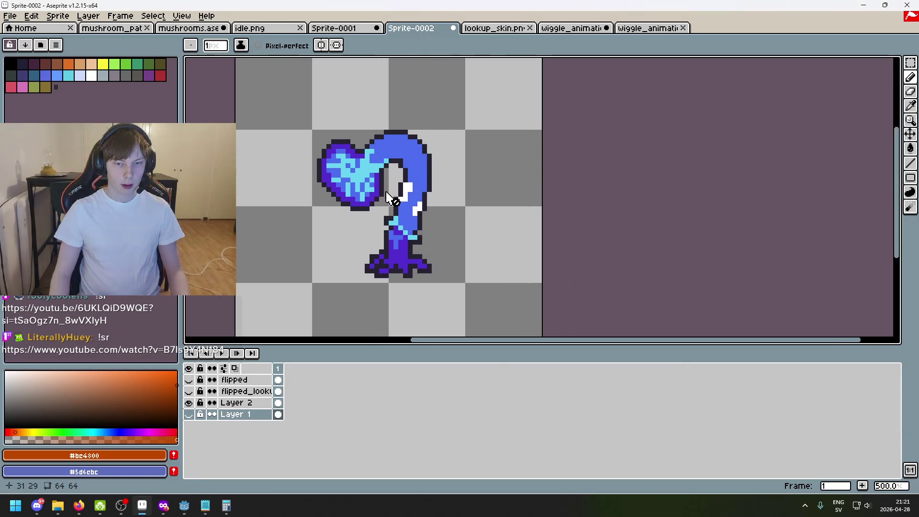
- Draw a rectangular selection and show the flipped layer over the sprite again
{"action": "left_click", "coordinate": [911, 63]}
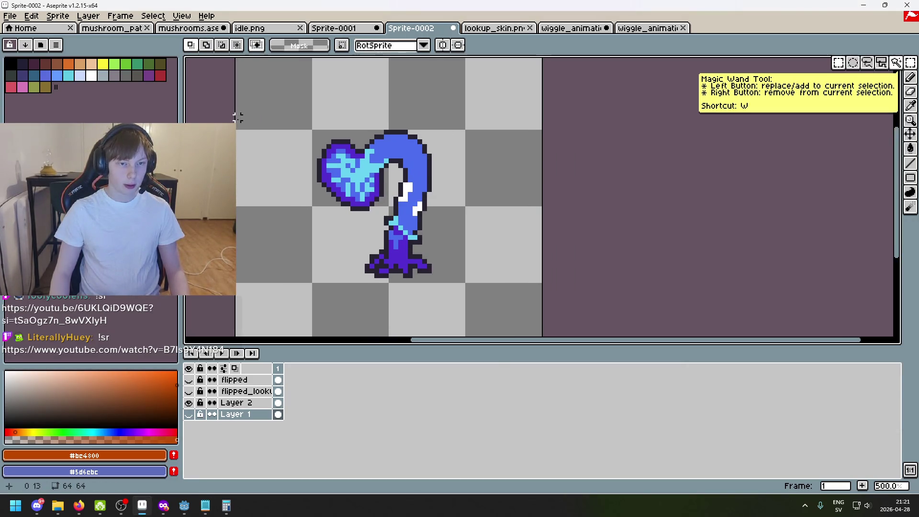
{"action": "mouse_move", "coordinate": [238, 117]}
{"action": "left_mouse_down"}
{"action": "mouse_move", "coordinate": [338, 125]}
{"action": "mouse_move", "coordinate": [506, 117]}
{"action": "mouse_move", "coordinate": [447, 109]}
{"action": "mouse_move", "coordinate": [463, 111]}
{"action": "left_mouse_up"}
{"action": "scroll", "coordinate": [460, 139], "scroll_direction": "up", "scroll_amount": 1}
{"action": "scroll", "coordinate": [457, 151], "scroll_direction": "up", "scroll_amount": 1}
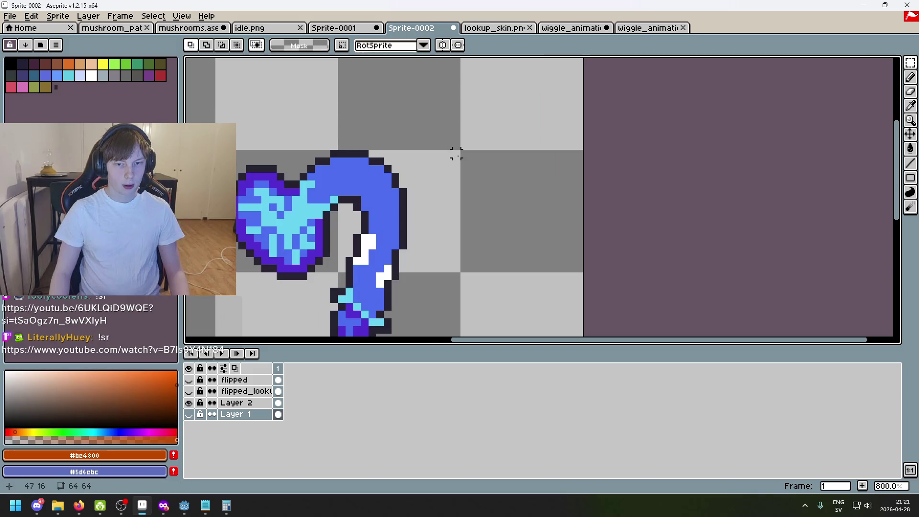
{"action": "left_click", "coordinate": [189, 380]}
{"action": "scroll", "coordinate": [447, 262], "scroll_direction": "up", "scroll_amount": 3}
{"action": "scroll", "coordinate": [448, 263], "scroll_direction": "down", "scroll_amount": 4}
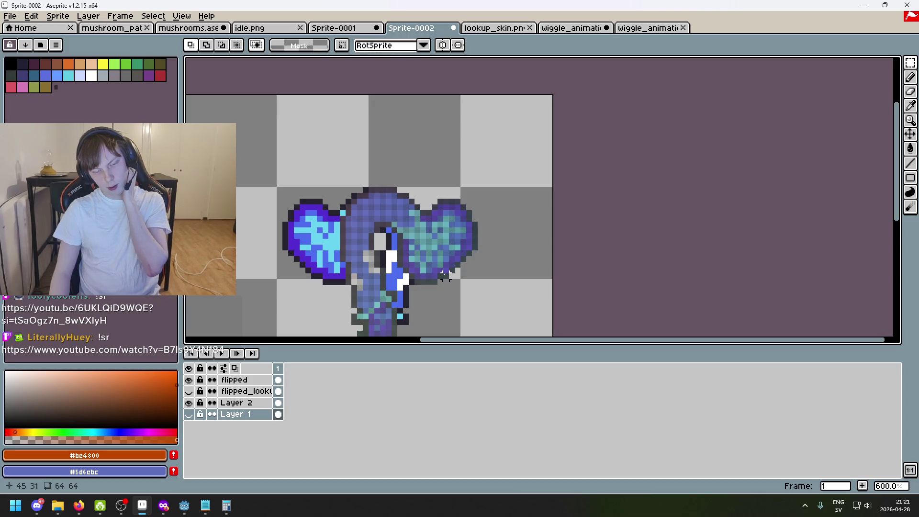
{"action": "left_click", "coordinate": [559, 30]}
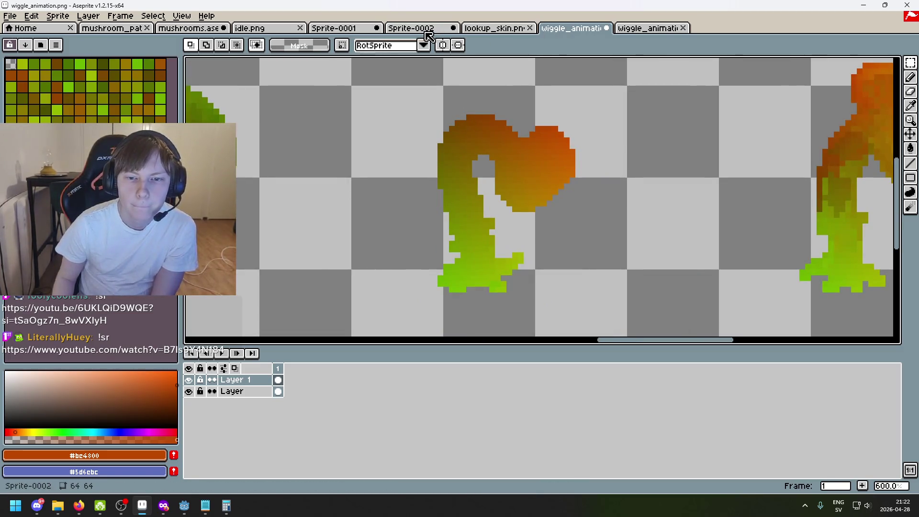
- Look over the Sprite-0002 mushroom, zooming in and back out
{"action": "left_click", "coordinate": [430, 30]}
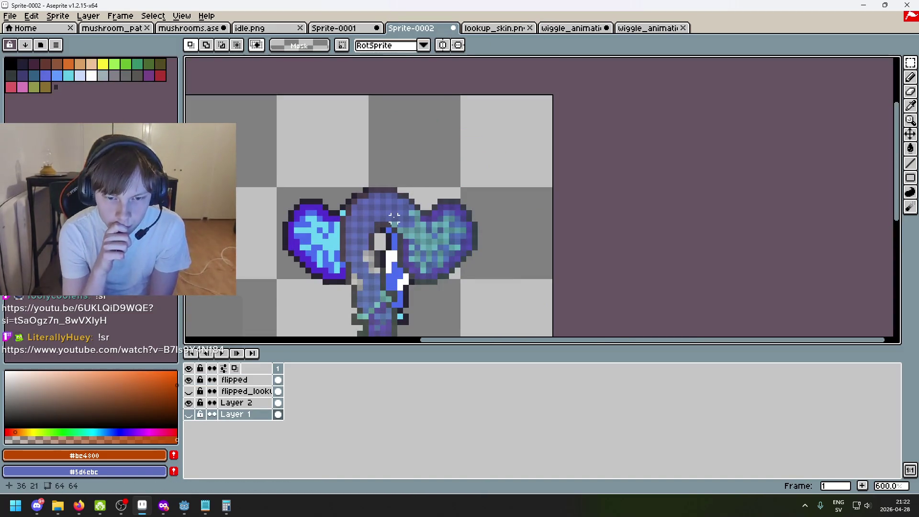
{"action": "scroll", "coordinate": [502, 201], "scroll_direction": "down", "scroll_amount": 4}
{"action": "scroll", "coordinate": [501, 201], "scroll_direction": "up", "scroll_amount": 2}
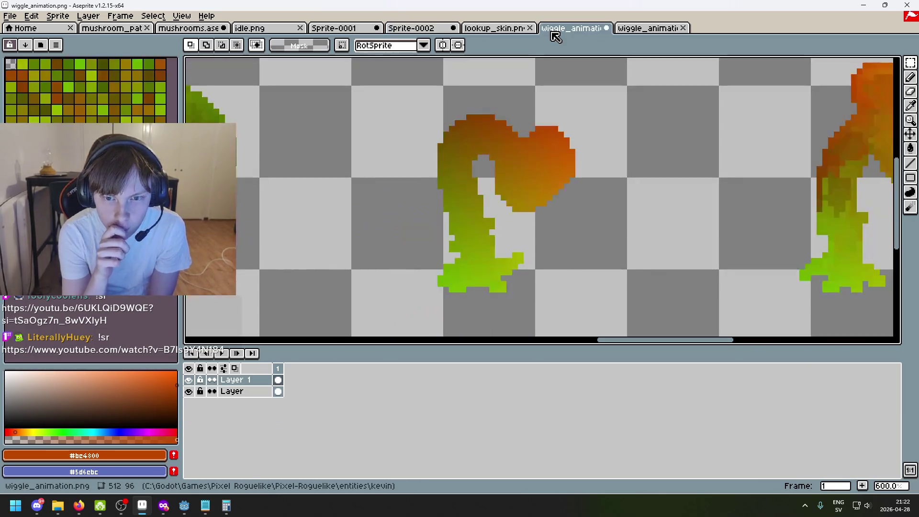
- Zoom and pan across the wiggle_animation.png strip, then return to the Sprite-0002 document
{"action": "left_click", "coordinate": [556, 28]}
{"action": "scroll", "coordinate": [460, 197], "scroll_direction": "down", "scroll_amount": 2}
{"action": "scroll", "coordinate": [460, 197], "scroll_direction": "down", "scroll_amount": 3}
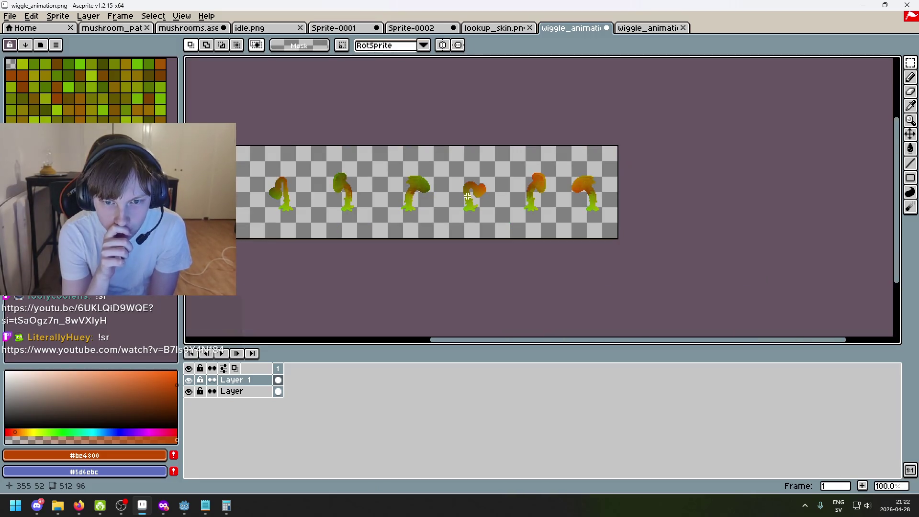
{"action": "scroll", "coordinate": [468, 196], "scroll_direction": "up", "scroll_amount": 1}
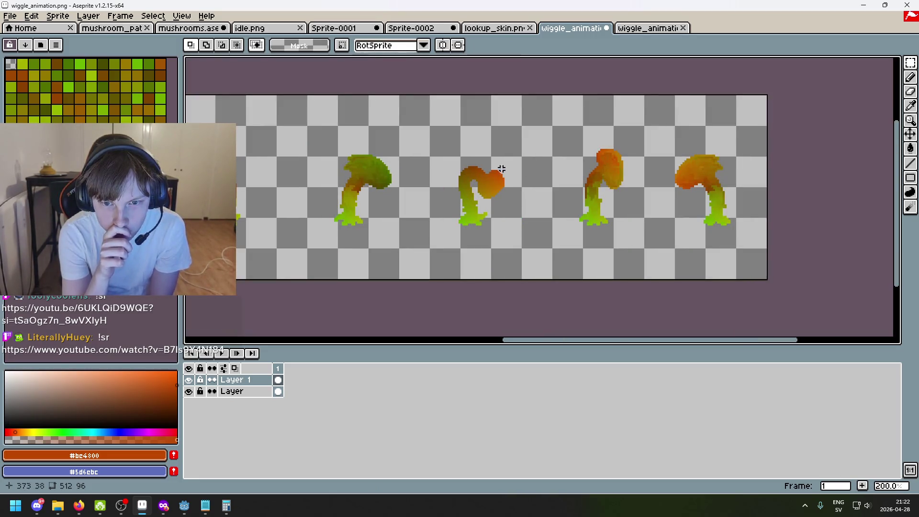
{"action": "scroll", "coordinate": [461, 176], "scroll_direction": "up", "scroll_amount": 1}
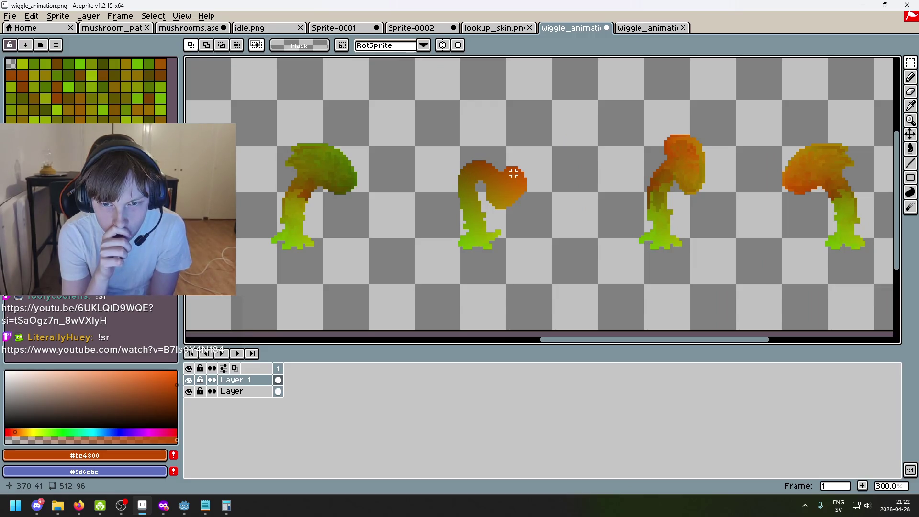
{"action": "scroll", "coordinate": [508, 176], "scroll_direction": "down", "scroll_amount": 2}
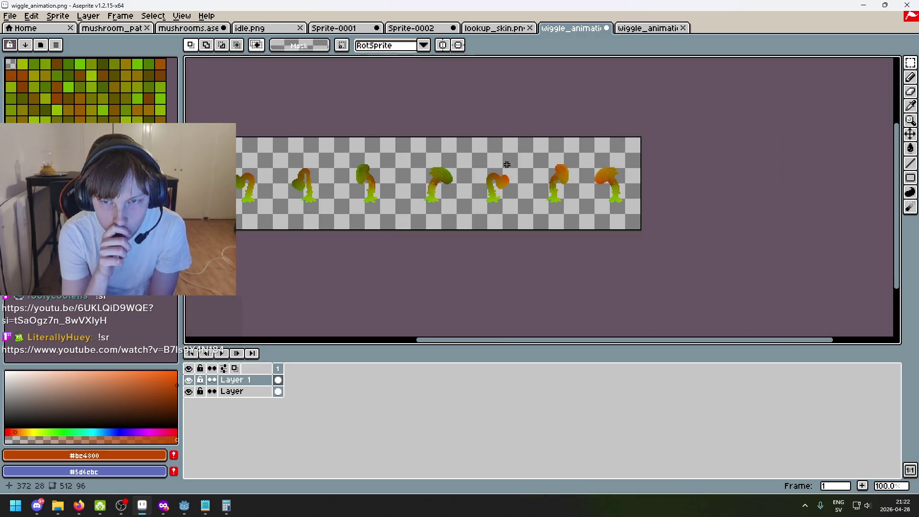
{"action": "scroll", "coordinate": [578, 110], "scroll_direction": "up", "scroll_amount": 1}
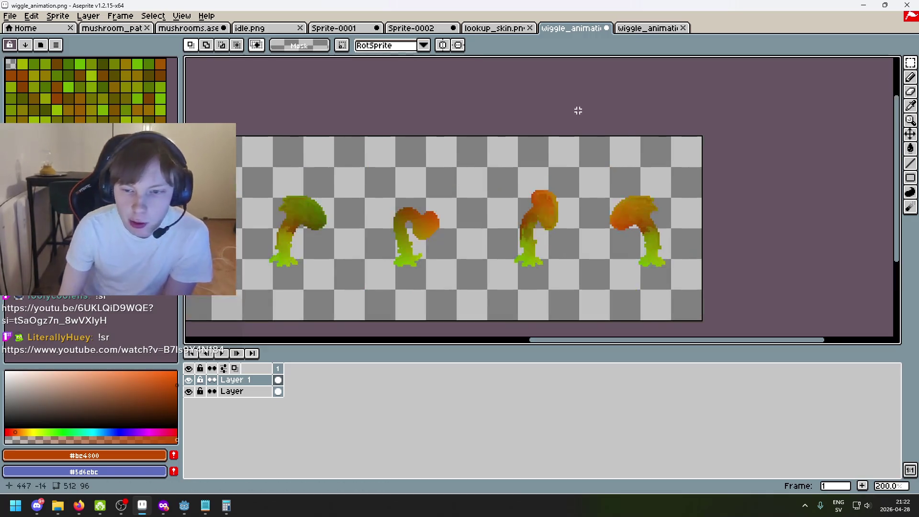
{"action": "left_click_drag", "start_coordinate": [578, 111], "coordinate": [523, 89]}
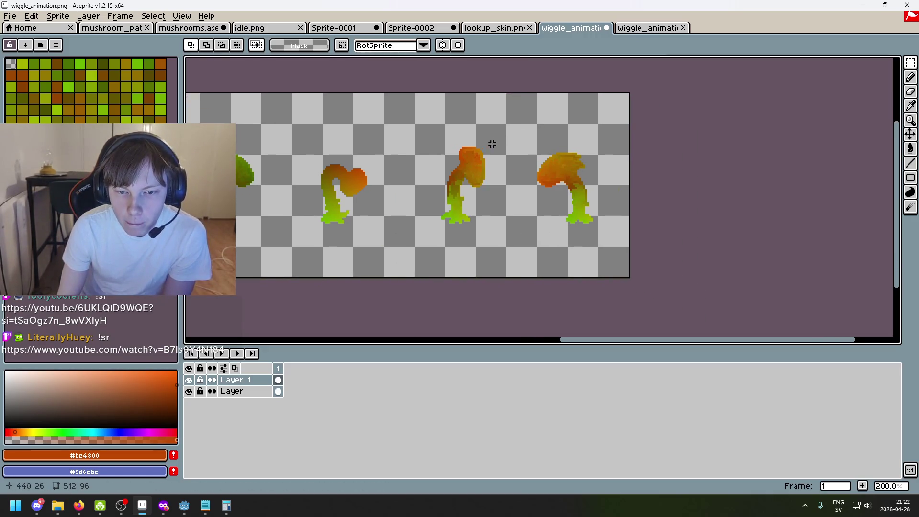
{"action": "left_click", "coordinate": [416, 28]}
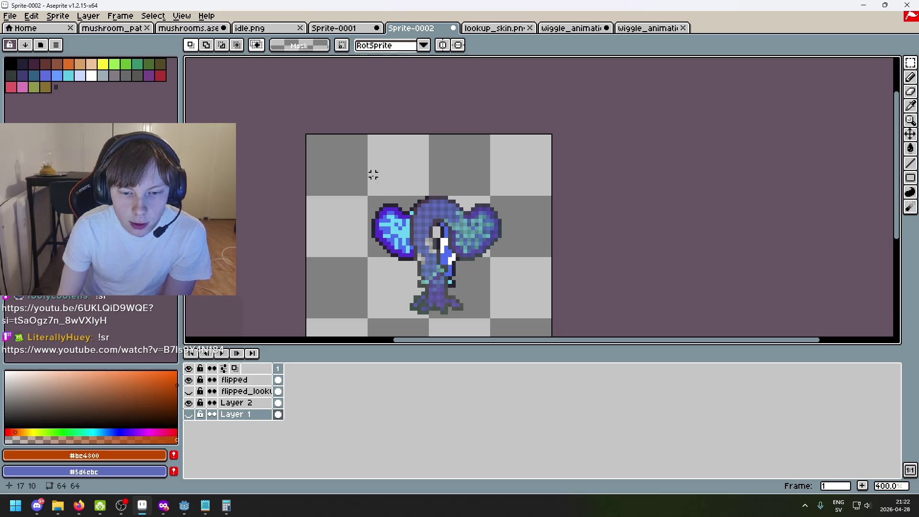
- In Sprite-0001, raise the long boy layer's opacity to 255 in Layer Properties
{"action": "left_click", "coordinate": [334, 28]}
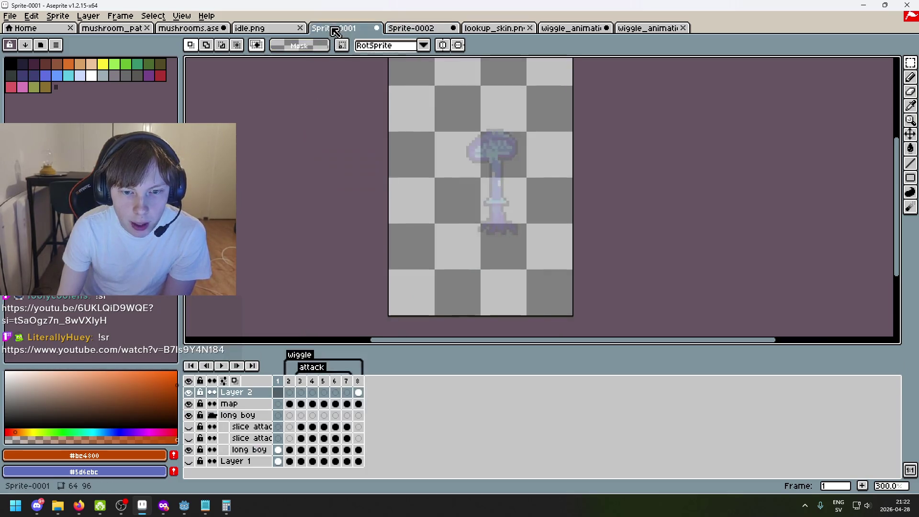
{"action": "scroll", "coordinate": [395, 152], "scroll_direction": "right", "scroll_amount": 1}
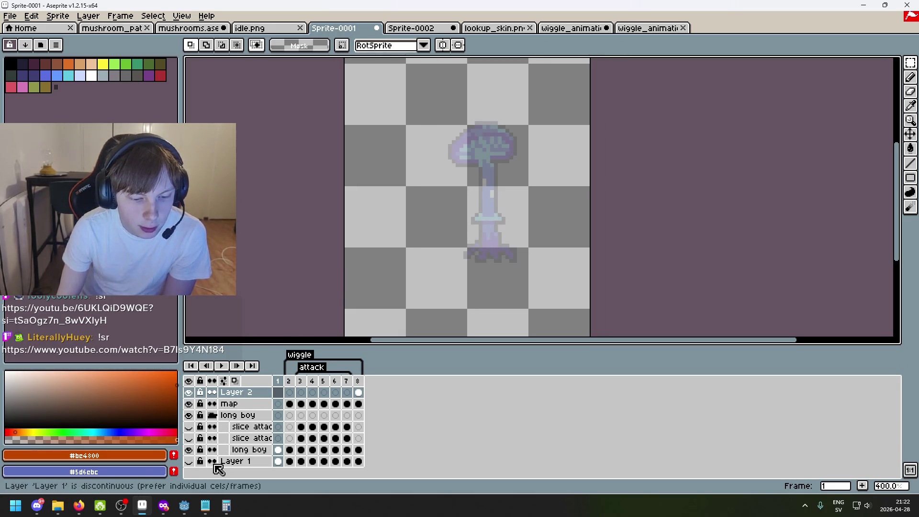
{"action": "double_click", "coordinate": [248, 453]}
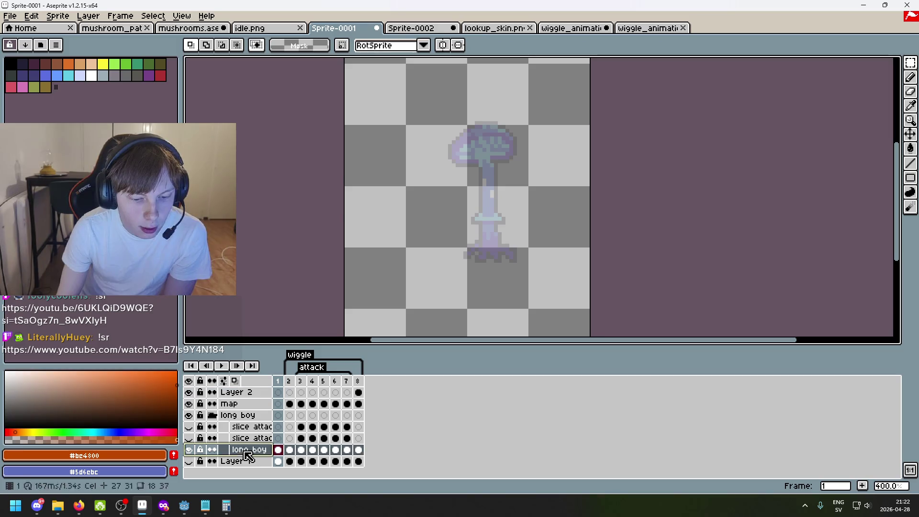
{"action": "left_click_drag", "start_coordinate": [704, 203], "coordinate": [841, 203]}
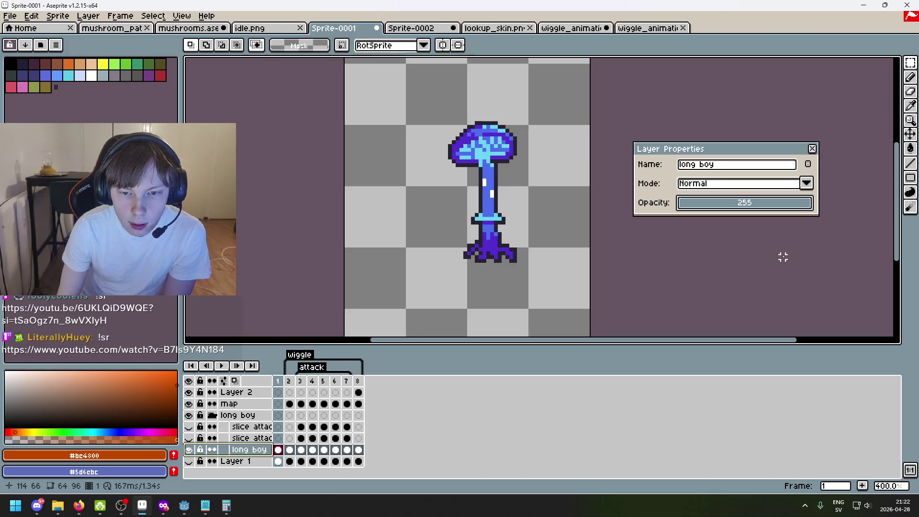
{"action": "scroll", "coordinate": [527, 181], "scroll_direction": "up", "scroll_amount": 2}
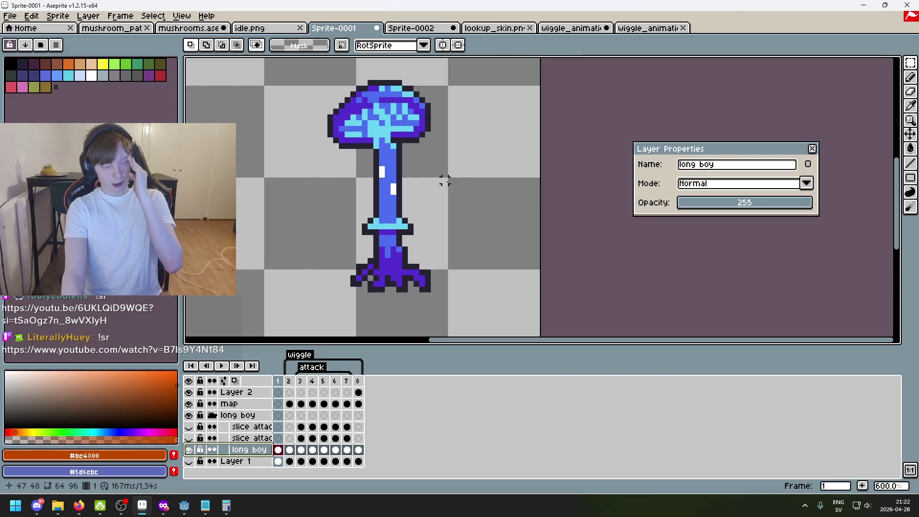
- Step back and forth between frames 1 and 2 to compare the straight and curled poses
{"action": "left_click", "coordinate": [289, 381]}
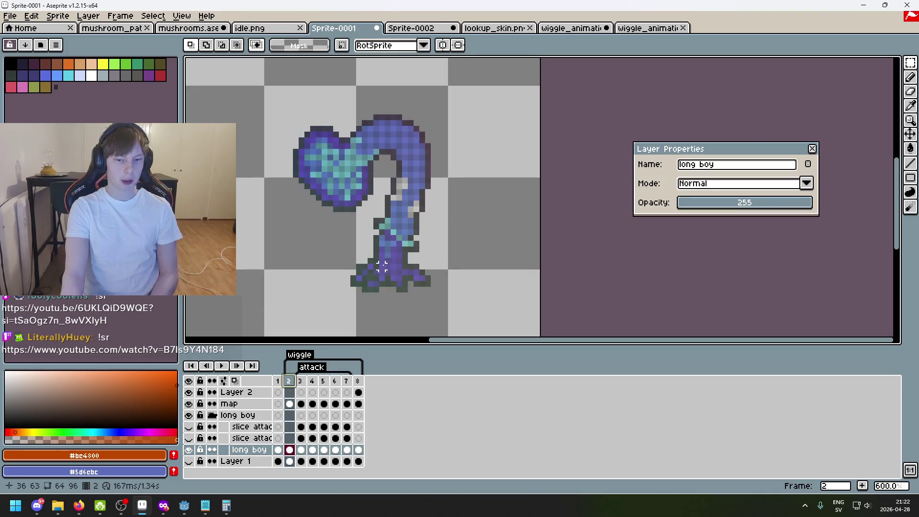
{"action": "key", "text": "Right"}
{"action": "key", "text": "Left"}
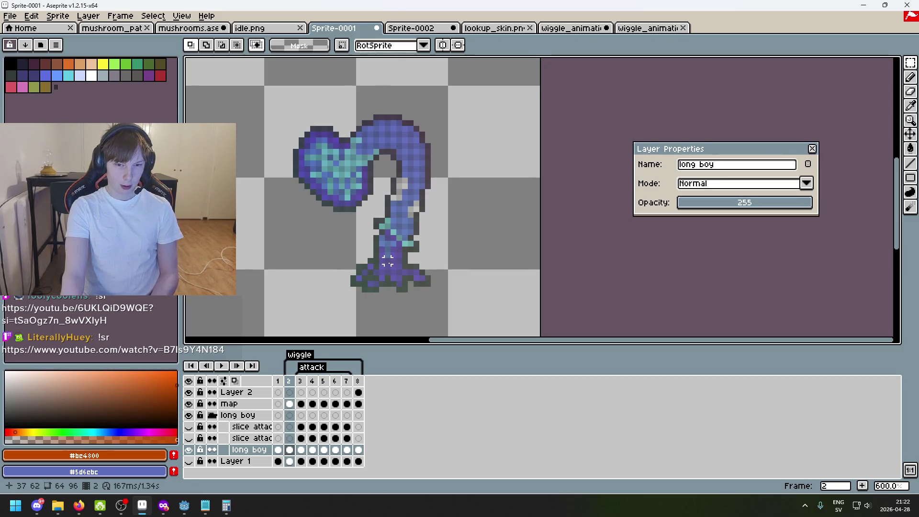
{"action": "key", "text": "Left"}
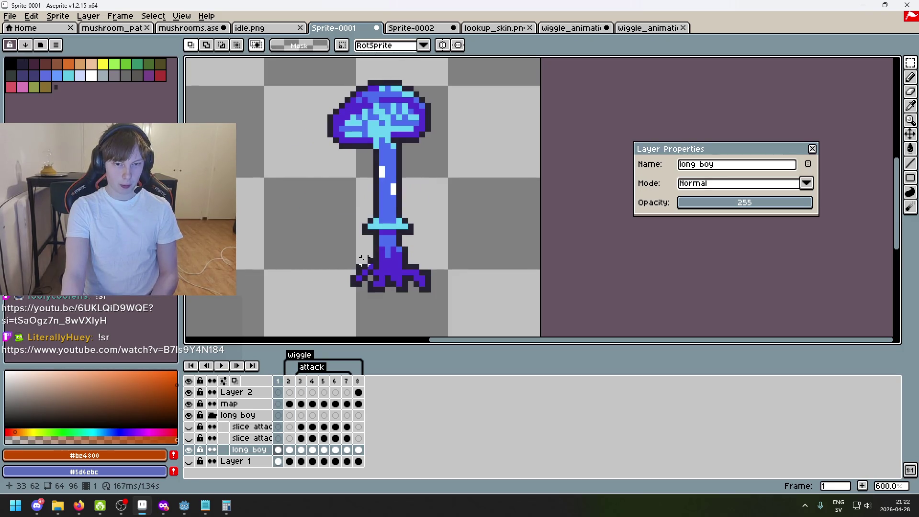
{"action": "key", "text": "Right"}
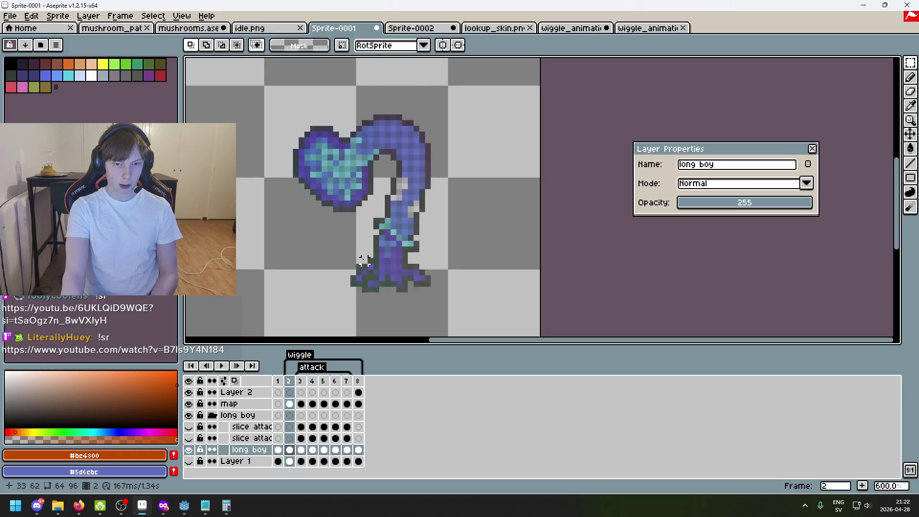
{"action": "key", "text": "Left"}
{"action": "scroll", "coordinate": [314, 110], "scroll_direction": "up", "scroll_amount": 3}
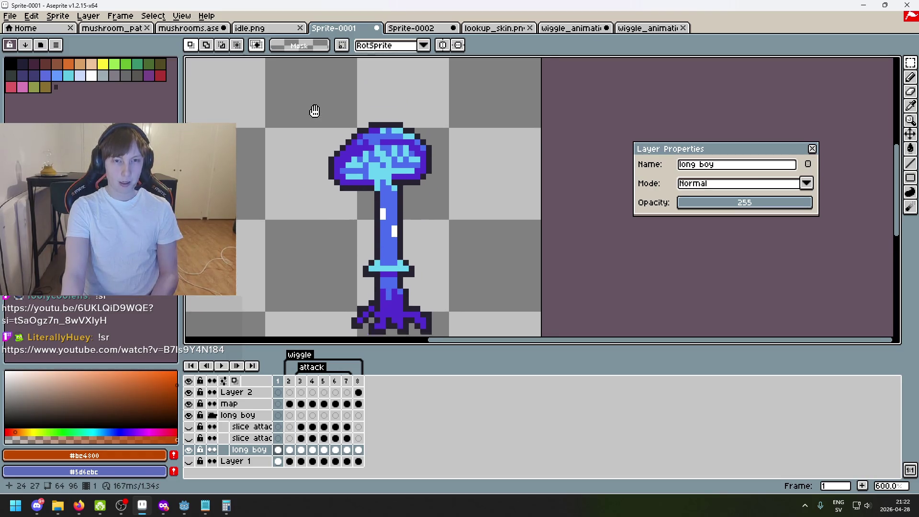
- Select the mushroom cap region, apply a transform to it, and close Layer Properties
{"action": "mouse_move", "coordinate": [309, 96]}
{"action": "left_mouse_down"}
{"action": "mouse_move", "coordinate": [447, 205]}
{"action": "mouse_move", "coordinate": [273, 110]}
{"action": "mouse_move", "coordinate": [482, 223]}
{"action": "left_mouse_up"}
{"action": "left_click", "coordinate": [449, 197]}
{"action": "left_click", "coordinate": [325, 122]}
{"action": "left_click", "coordinate": [480, 213]}
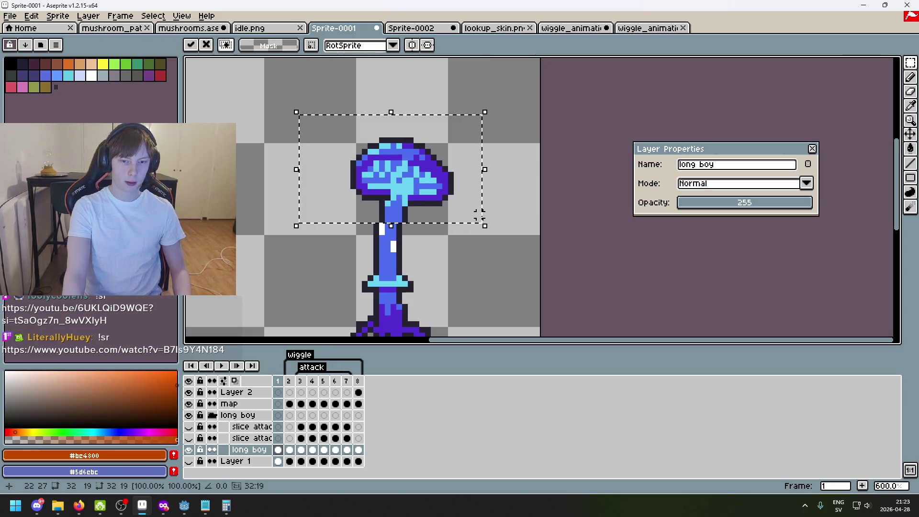
{"action": "left_click", "coordinate": [513, 266]}
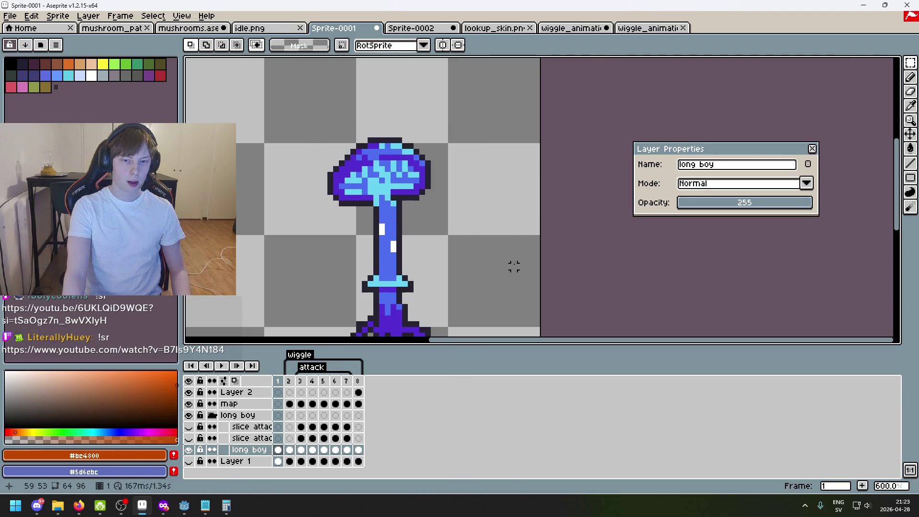
{"action": "scroll", "coordinate": [505, 260], "scroll_direction": "down", "scroll_amount": 1}
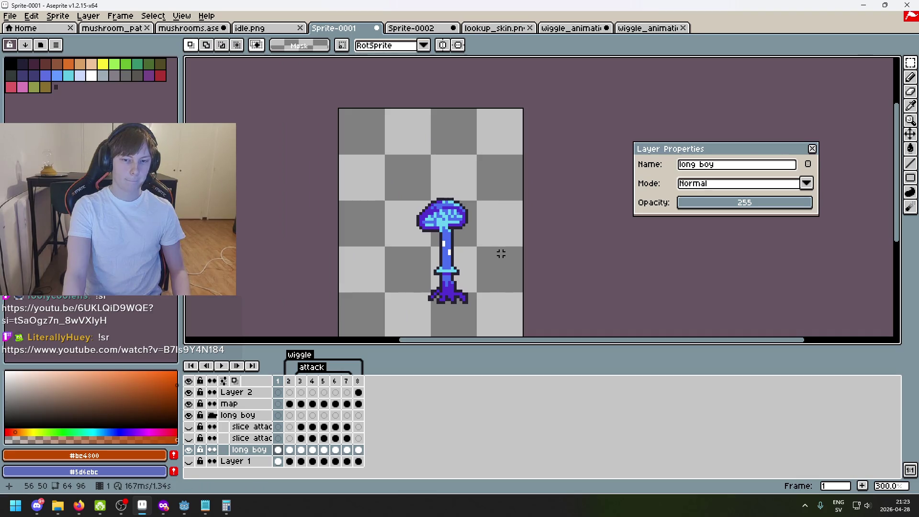
{"action": "left_click", "coordinate": [812, 149]}
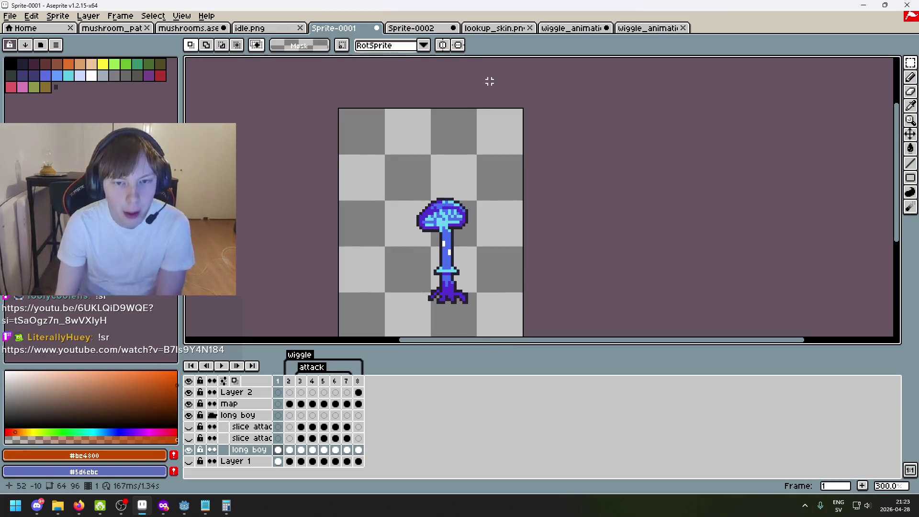
- View frames 4 through 7 to check the bent mushroom poses
{"action": "left_click", "coordinate": [325, 382]}
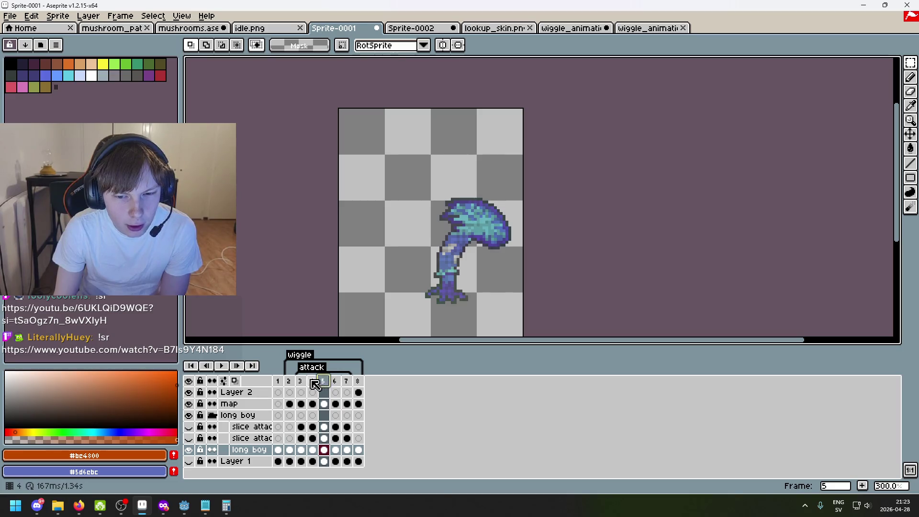
{"action": "left_click", "coordinate": [314, 381]}
{"action": "left_click", "coordinate": [325, 382]}
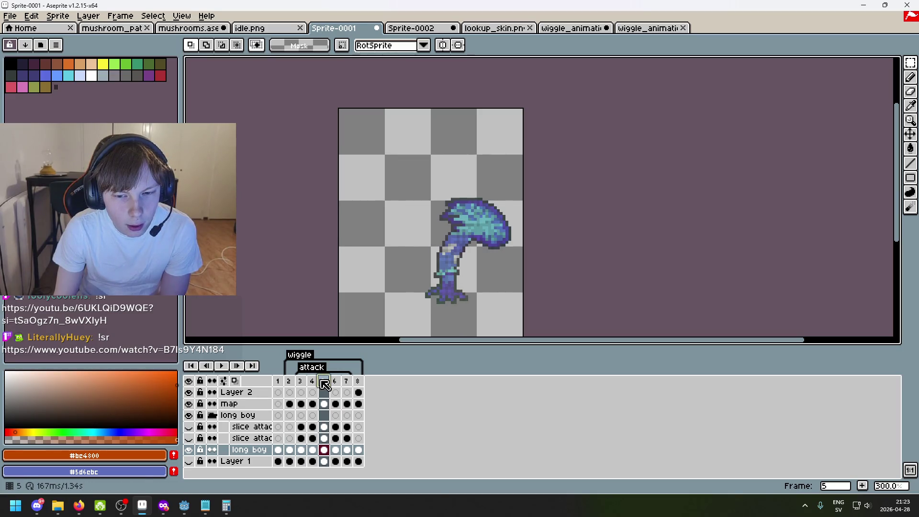
{"action": "left_click", "coordinate": [335, 381]}
{"action": "left_click", "coordinate": [347, 381]}
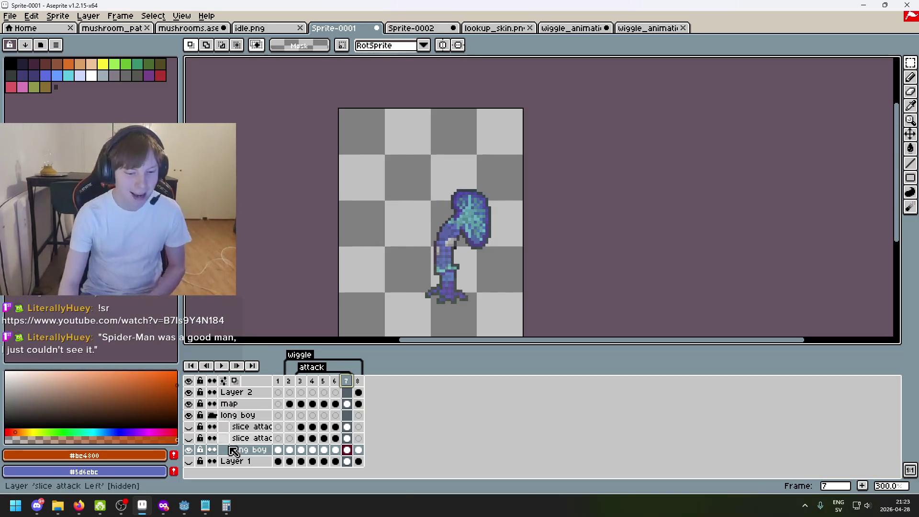
- Toggle Layer 1 on and off, return to frame 1, then hide the long boy layer and view frame 2
{"action": "left_click", "coordinate": [189, 461]}
{"action": "left_click", "coordinate": [188, 461]}
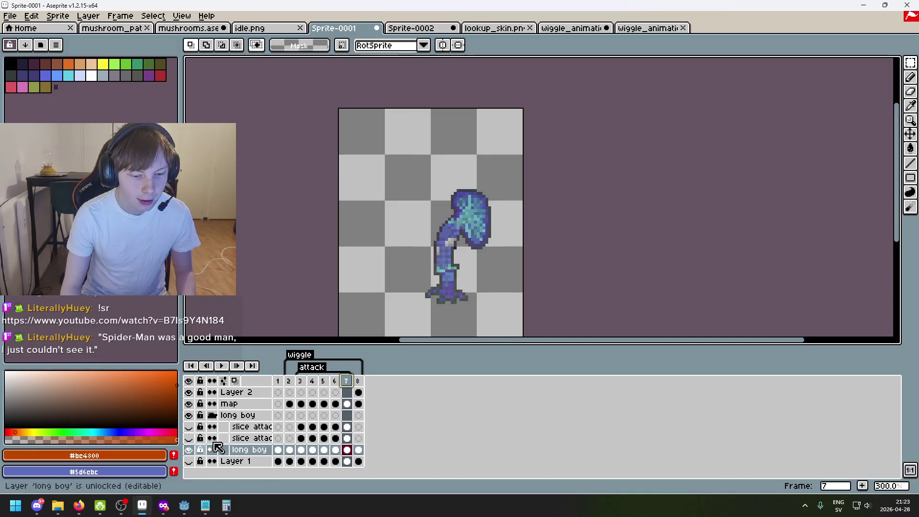
{"action": "left_click", "coordinate": [278, 381]}
{"action": "scroll", "coordinate": [451, 220], "scroll_direction": "up", "scroll_amount": 4}
{"action": "scroll", "coordinate": [450, 220], "scroll_direction": "down", "scroll_amount": 2}
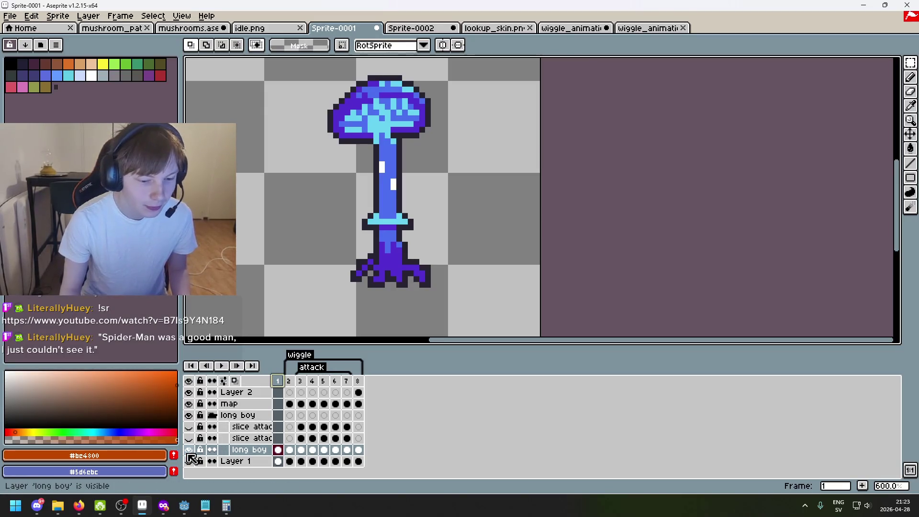
{"action": "left_click", "coordinate": [189, 450]}
{"action": "left_click", "coordinate": [290, 381]}
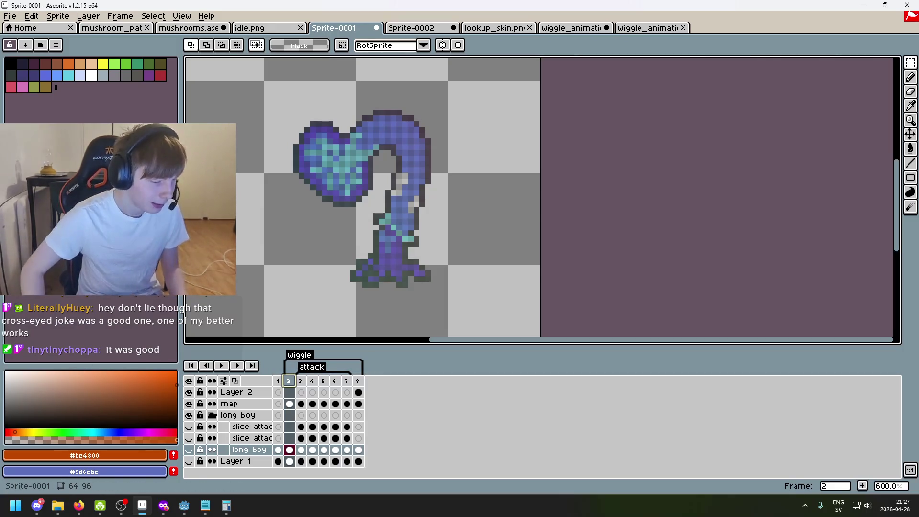
- Switch from Aseprite over to the web browser with Alt+Tab
{"action": "key", "text": "alt+Tab"}
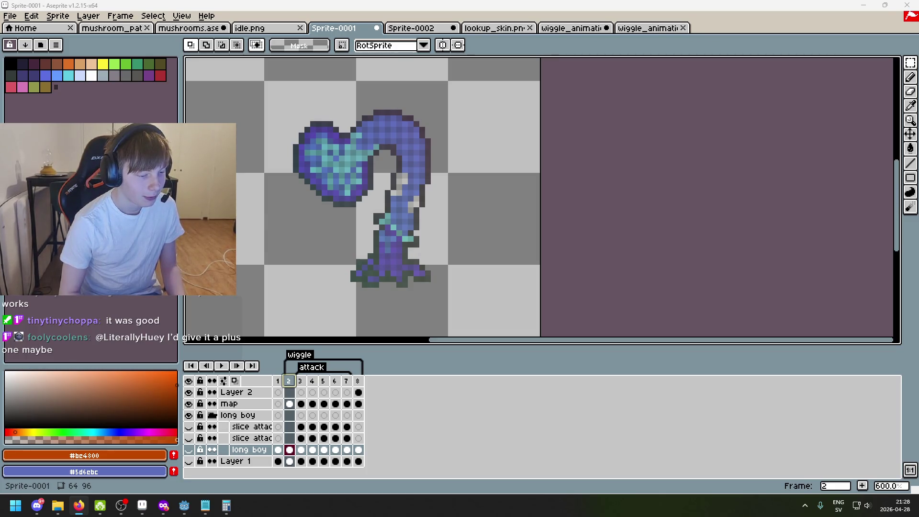
- In the Firefox private window, search Google for 'can you seamlessly transition twitch stream from pc to android'
{"action": "key", "text": "alt+Tab"}
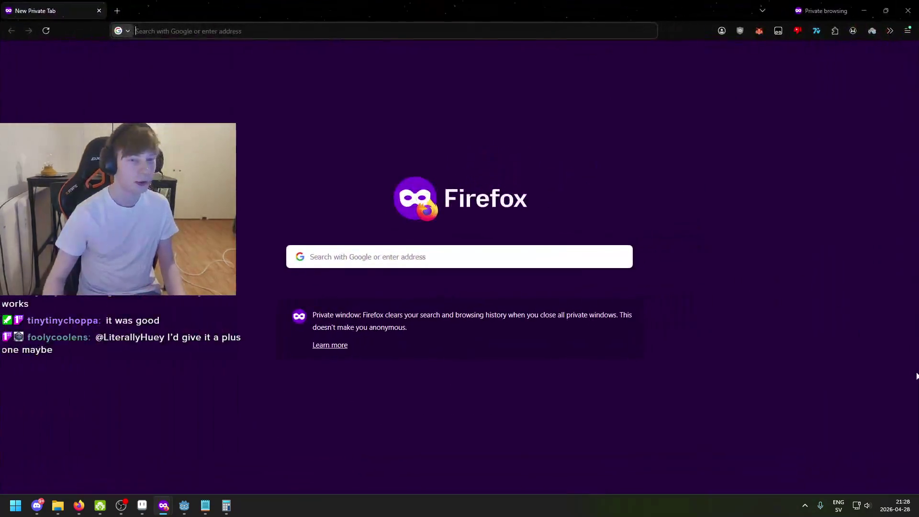
{"action": "type", "text": "c"}
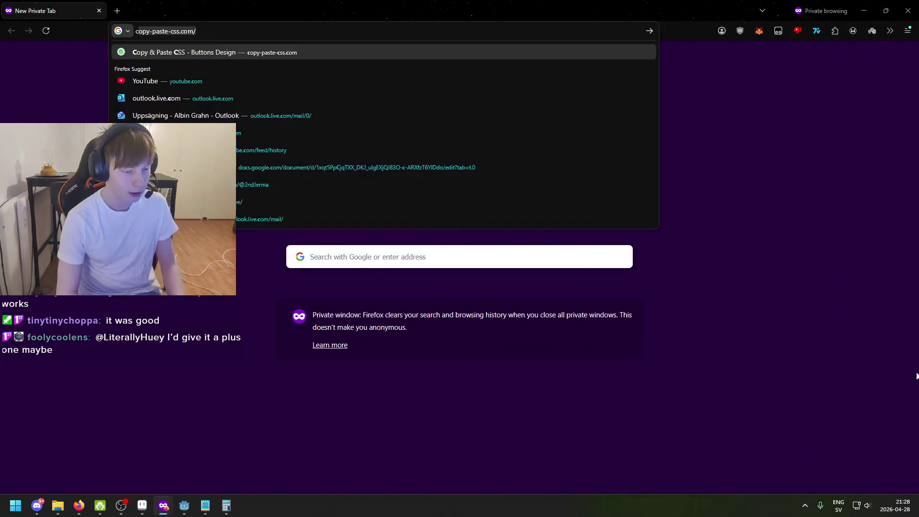
{"action": "key", "text": "BackSpace"}
{"action": "key", "text": "BackSpace"}
{"action": "type", "text": "streamelements"}
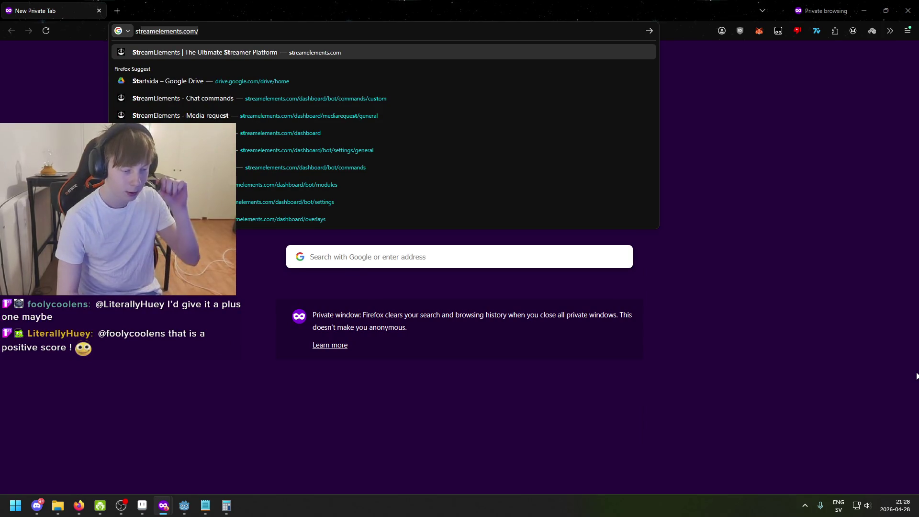
{"action": "key", "text": "BackSpace"}
{"action": "key", "text": "BackSpace"}
{"action": "key", "text": "BackSpace"}
{"action": "type", "text": "can"}
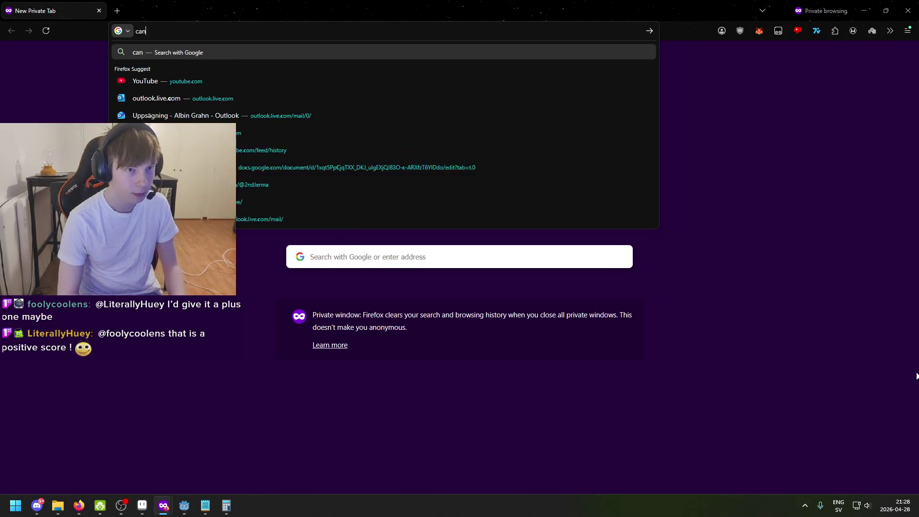
{"action": "type", "text": " you seamlessn"}
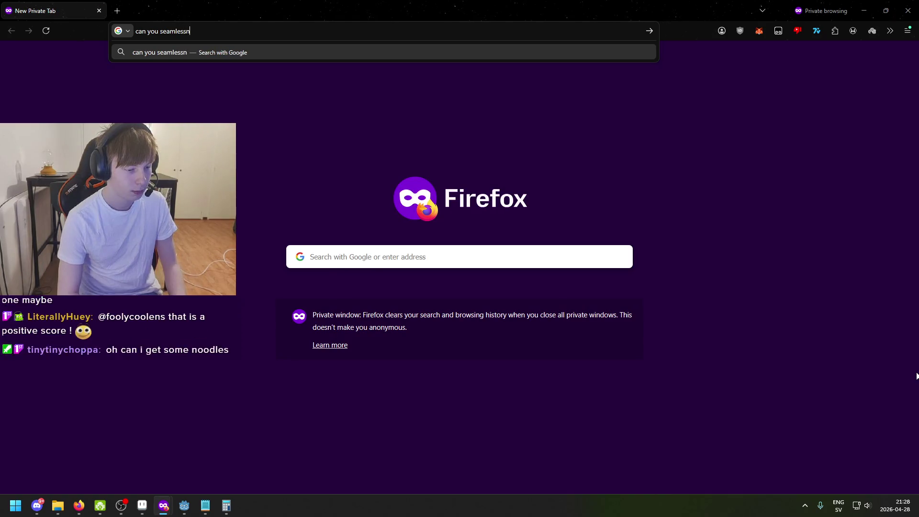
{"action": "type", "text": "e"}
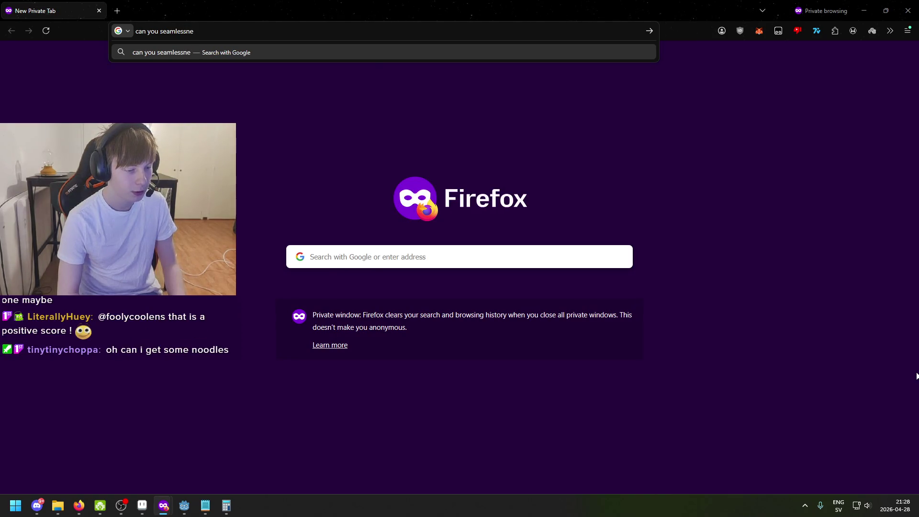
{"action": "key", "text": "BackSpace"}
{"action": "key", "text": "BackSpace"}
{"action": "key", "text": "BackSpace"}
{"action": "type", "text": "s"}
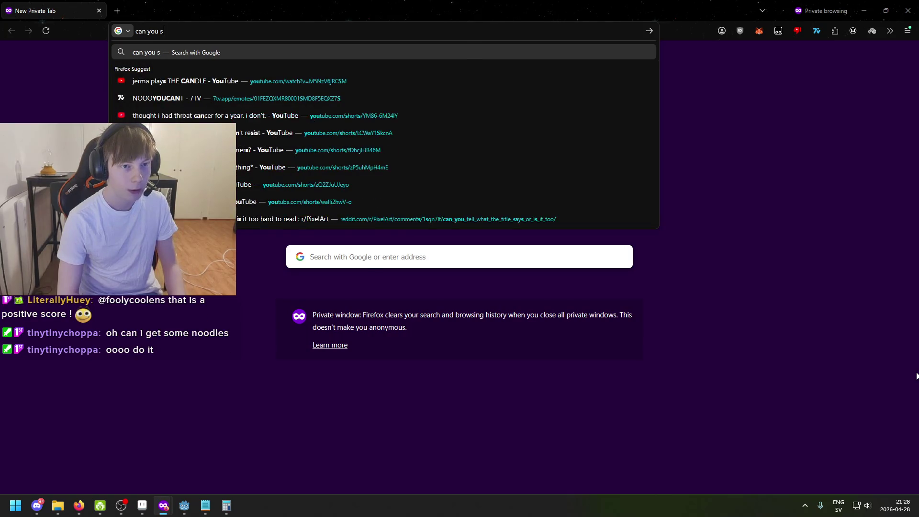
{"action": "type", "text": "eamlessly "}
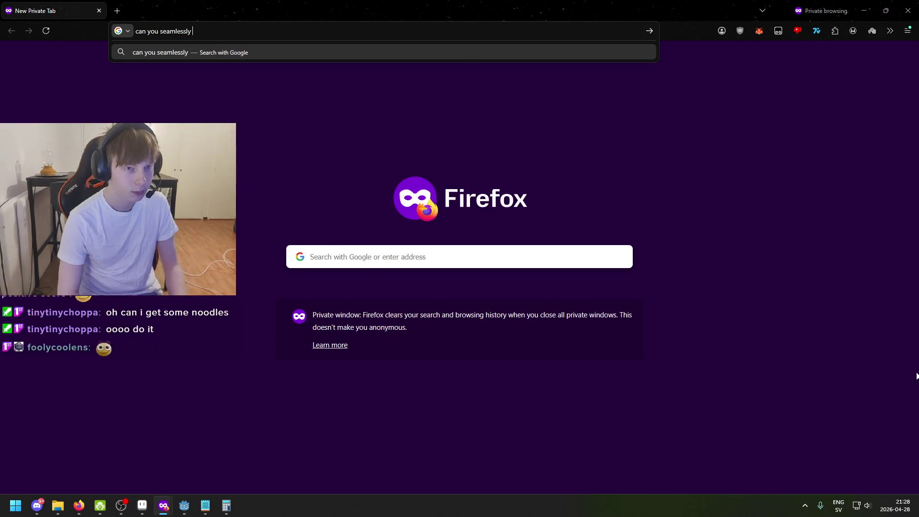
{"action": "type", "text": "transition stream from a"}
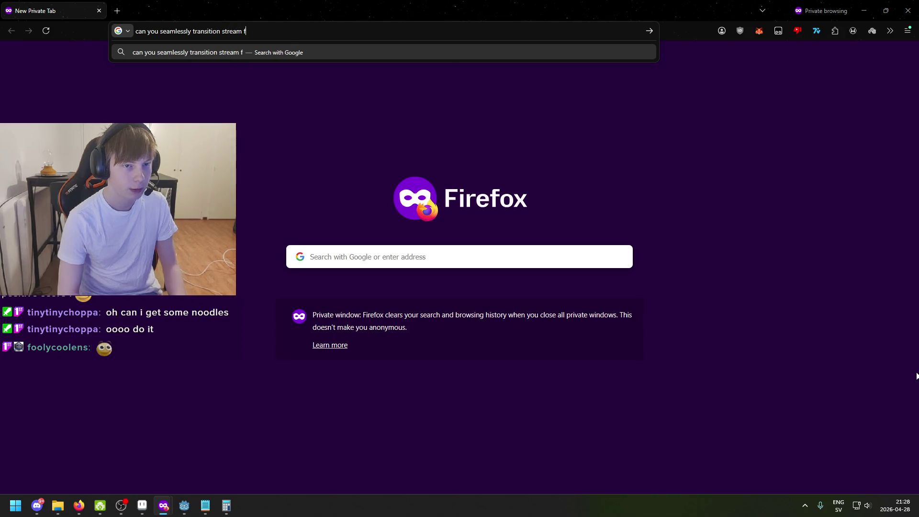
{"action": "key", "text": "BackSpace"}
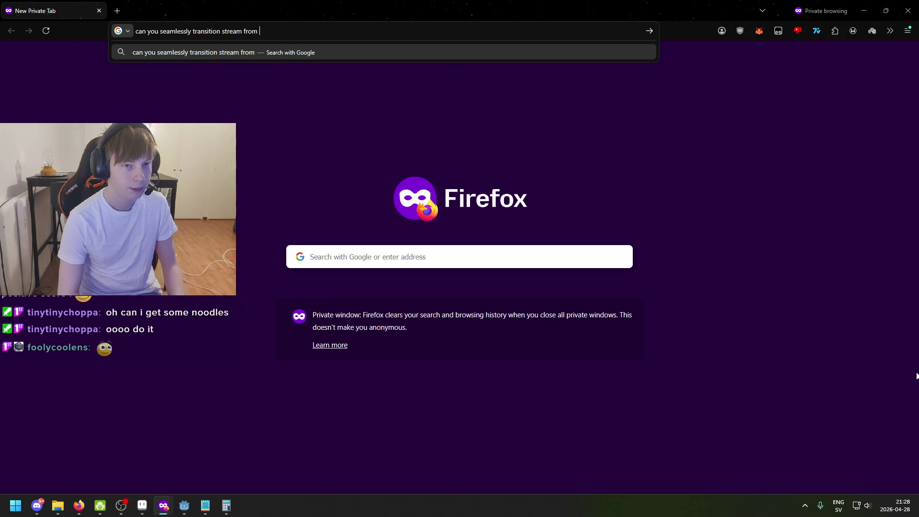
{"action": "type", "text": "pc to android"}
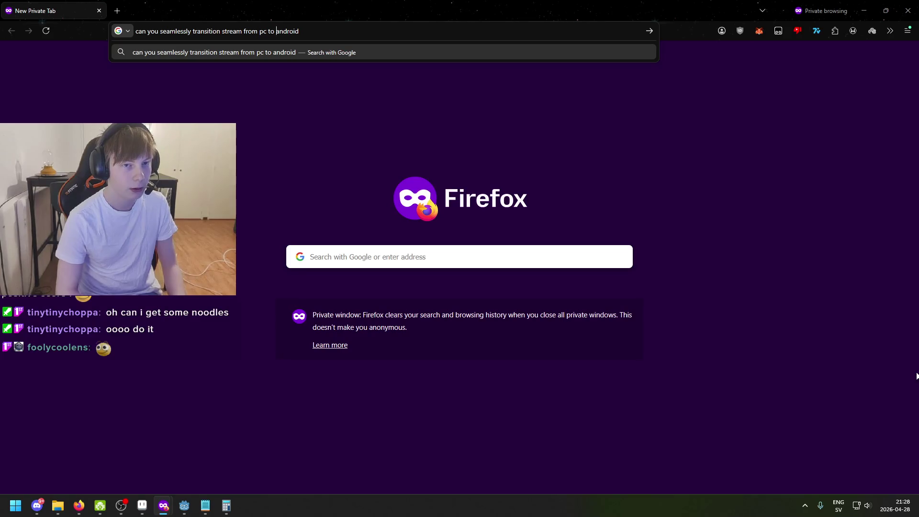
{"action": "key", "text": "ctrl+Left"}
{"action": "key", "text": "ctrl+Left"}
{"action": "key", "text": "ctrl+Left"}
{"action": "type", "text": "twut"}
{"action": "key", "text": "BackSpace"}
{"action": "key", "text": "BackSpace"}
{"action": "type", "text": "itch"}
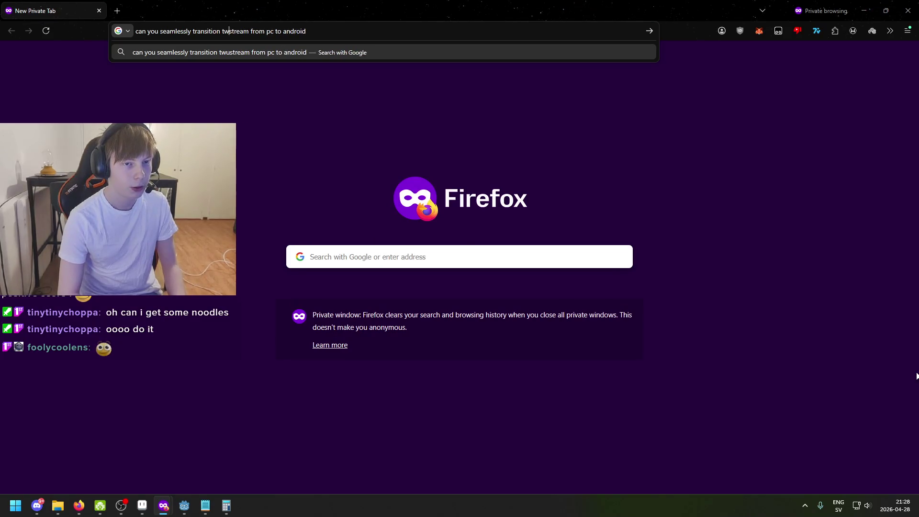
{"action": "key", "text": "Return"}
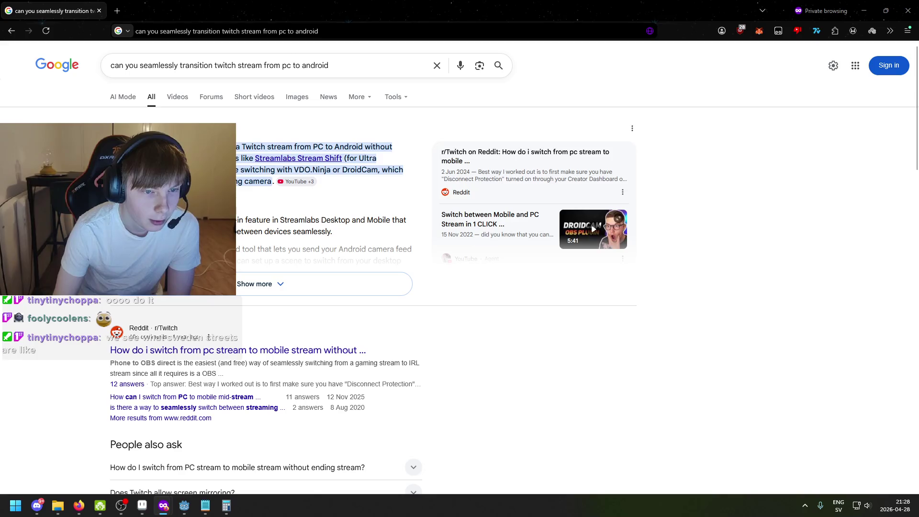
- Highlight answer text and 'DroidCam' in the AI overview, then open the r/Twitch stream-switching thread
{"action": "mouse_move", "coordinate": [210, 146]}
{"action": "left_mouse_down"}
{"action": "mouse_move", "coordinate": [395, 159]}
{"action": "mouse_move", "coordinate": [297, 141]}
{"action": "mouse_move", "coordinate": [395, 148]}
{"action": "mouse_move", "coordinate": [282, 157]}
{"action": "mouse_move", "coordinate": [346, 158]}
{"action": "left_mouse_up"}
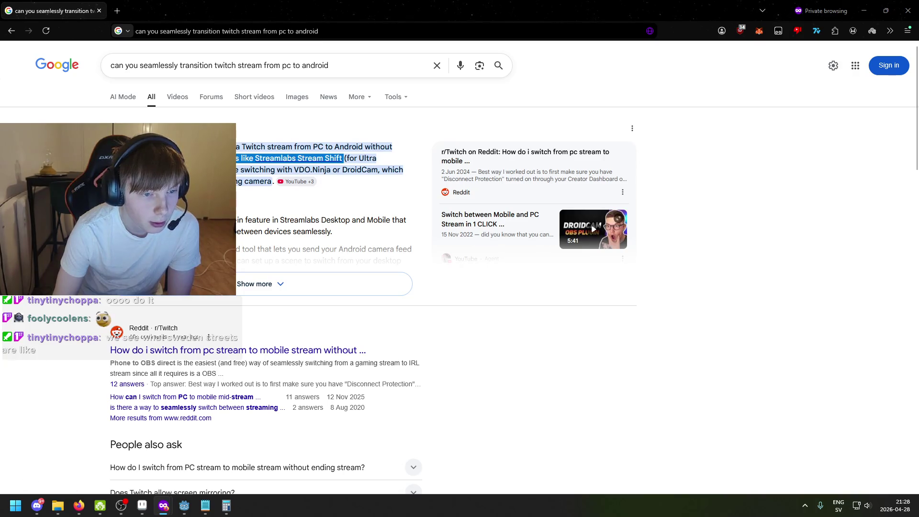
{"action": "left_click", "coordinate": [220, 191]}
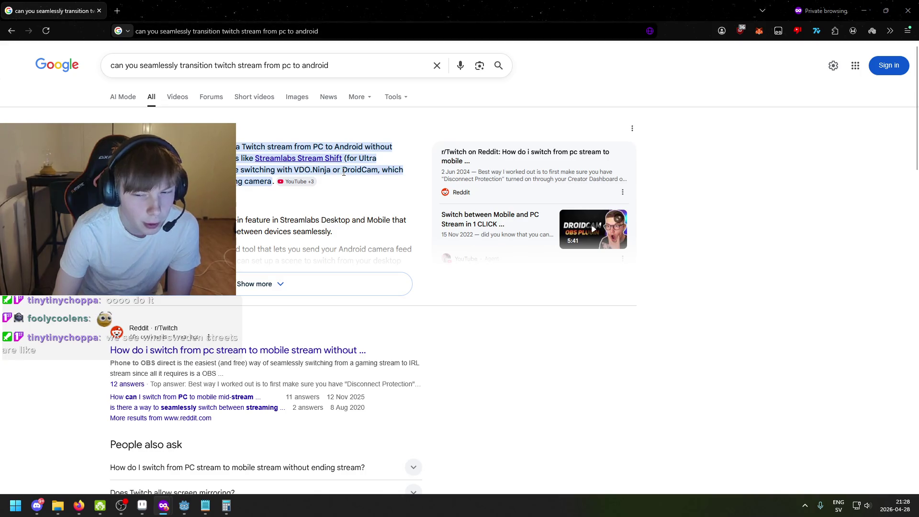
{"action": "left_click_drag", "start_coordinate": [342, 169], "coordinate": [379, 169]}
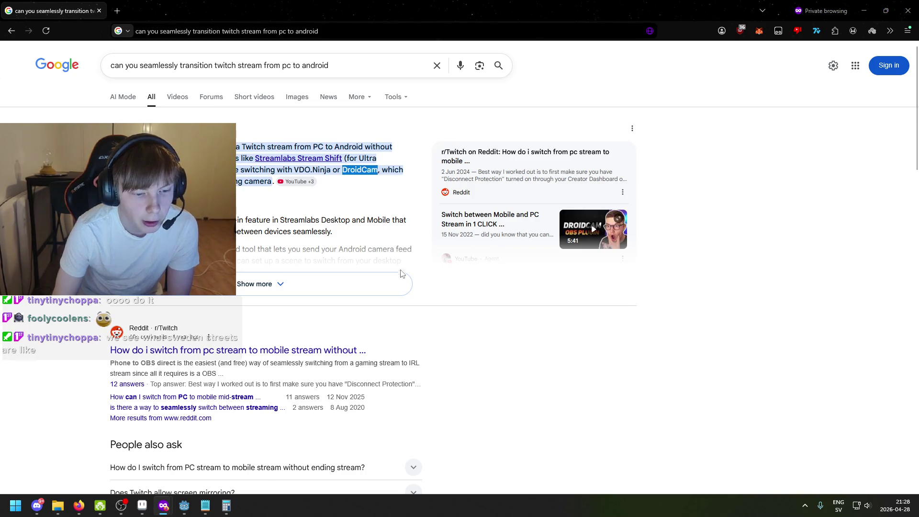
{"action": "scroll", "coordinate": [402, 273], "scroll_direction": "down", "scroll_amount": 1}
{"action": "left_click", "coordinate": [262, 302]}
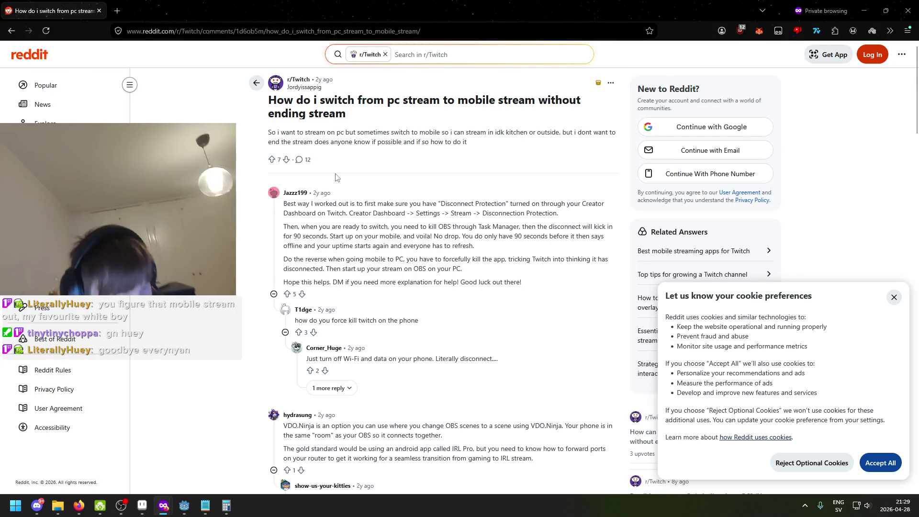
{"action": "scroll", "coordinate": [312, 177], "scroll_direction": "down", "scroll_amount": 3}
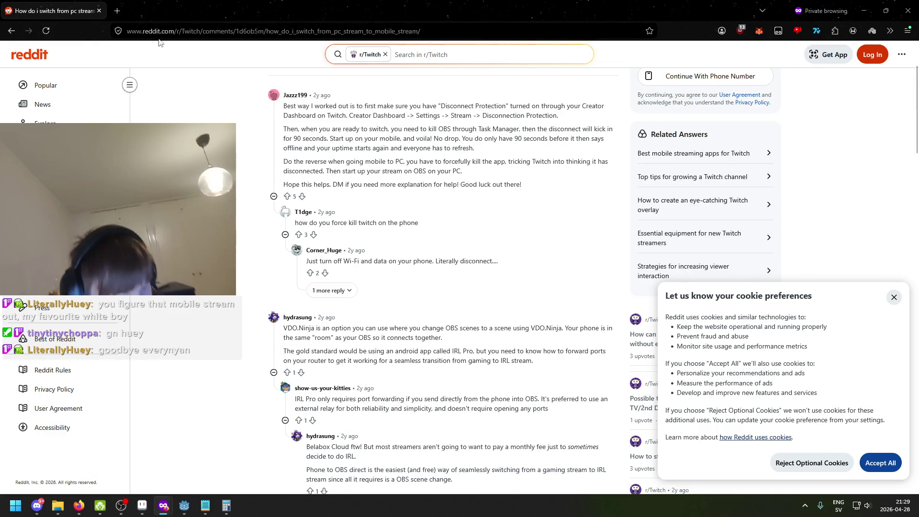
{"action": "left_click", "coordinate": [144, 32]}
{"action": "key", "text": "Escape"}
{"action": "scroll", "coordinate": [129, 84], "scroll_direction": "down", "scroll_amount": 3}
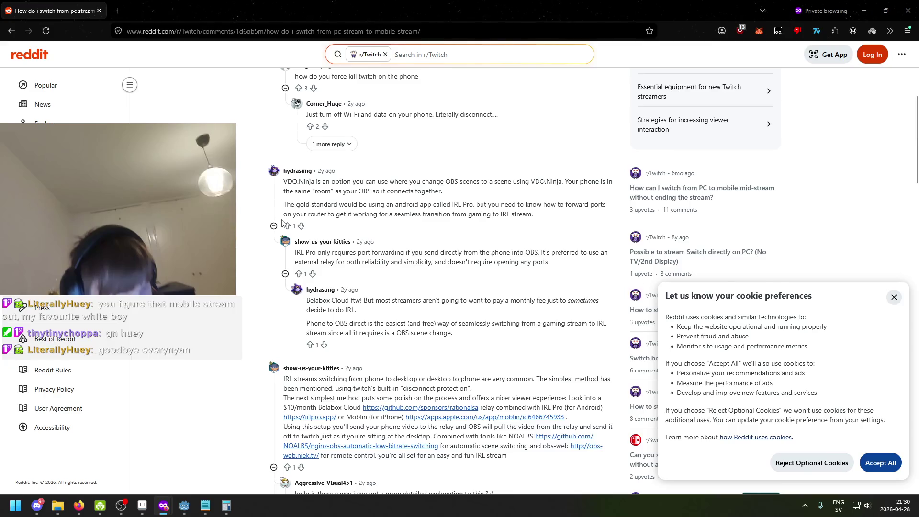
{"action": "scroll", "coordinate": [286, 228], "scroll_direction": "down", "scroll_amount": 3}
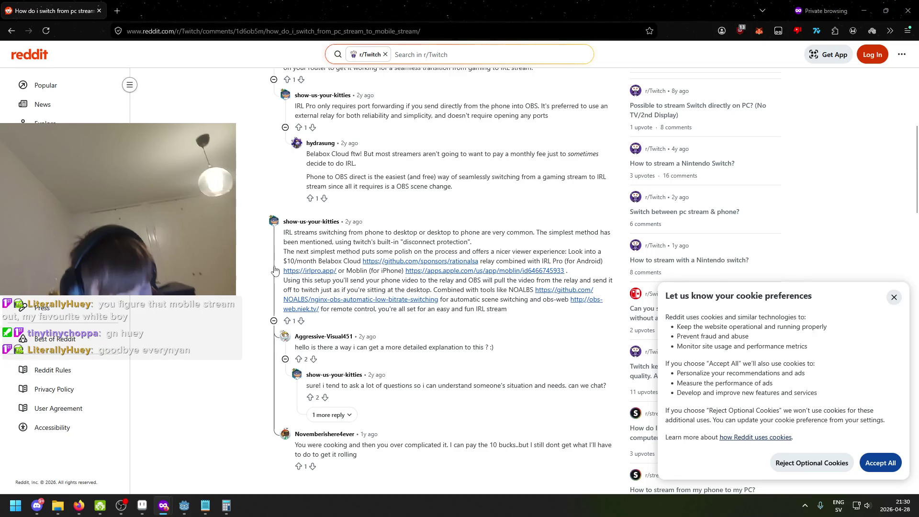
{"action": "left_click", "coordinate": [275, 271]}
{"action": "left_click", "coordinate": [272, 236]}
{"action": "scroll", "coordinate": [256, 239], "scroll_direction": "down", "scroll_amount": 4}
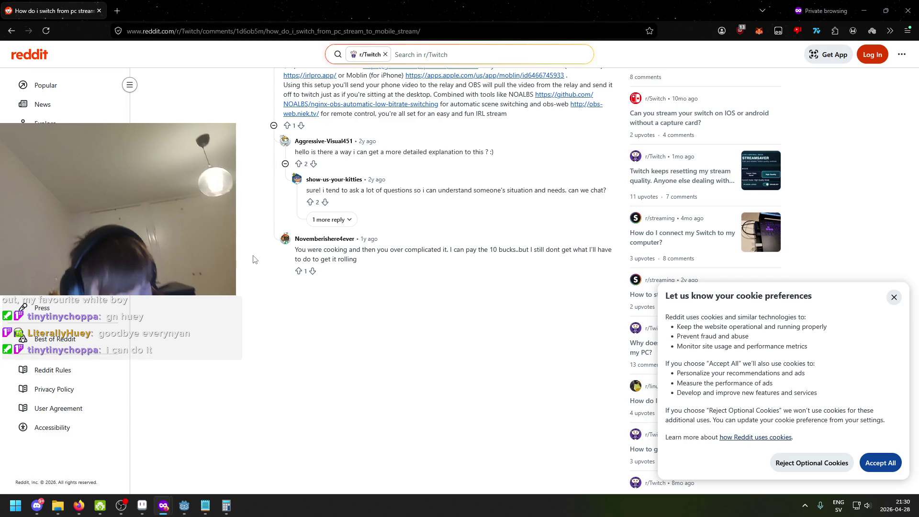
{"action": "left_click", "coordinate": [100, 505]}
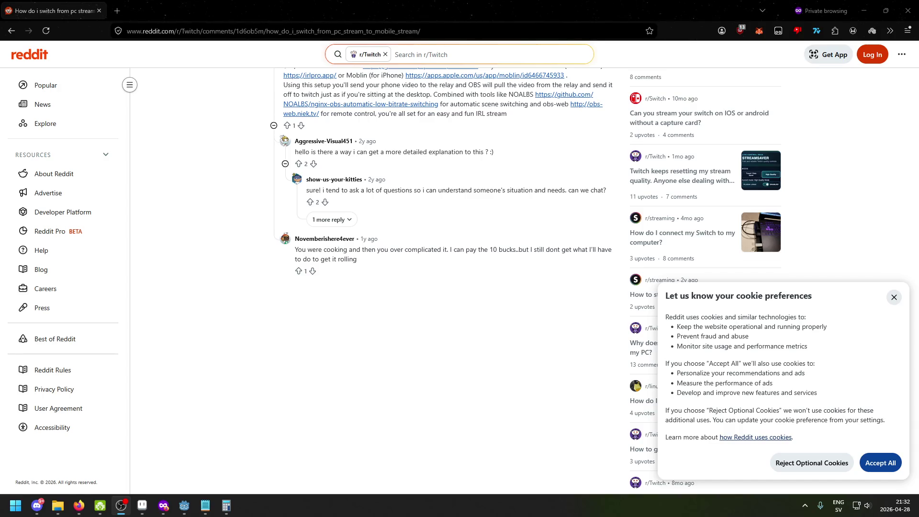
{"action": "left_click", "coordinate": [79, 506]}
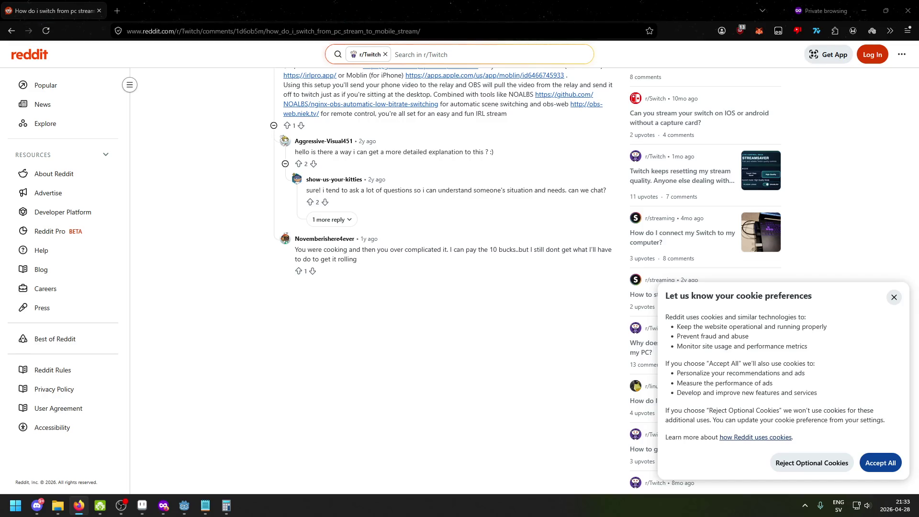
- Launch Notepad from the Start search 'note' and paste the copied stream title into it
{"action": "key", "text": "super"}
{"action": "type", "text": "note"}
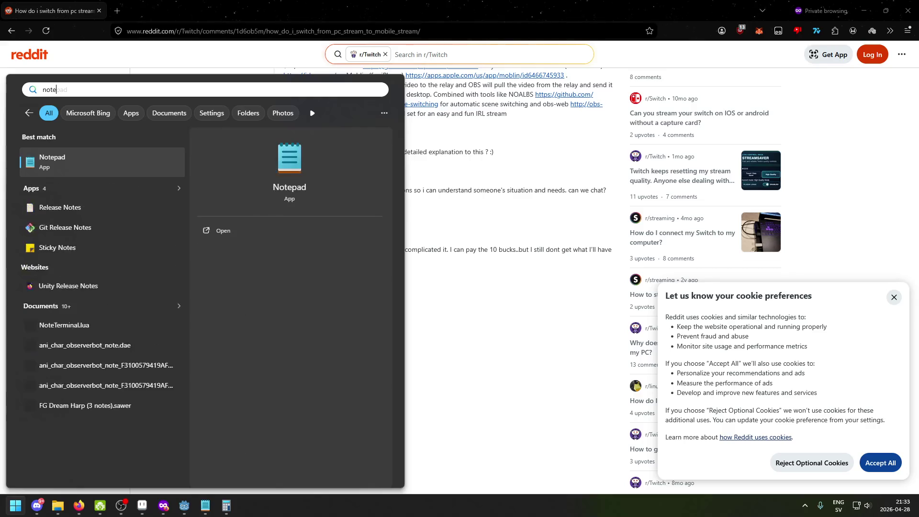
{"action": "key", "text": "Return"}
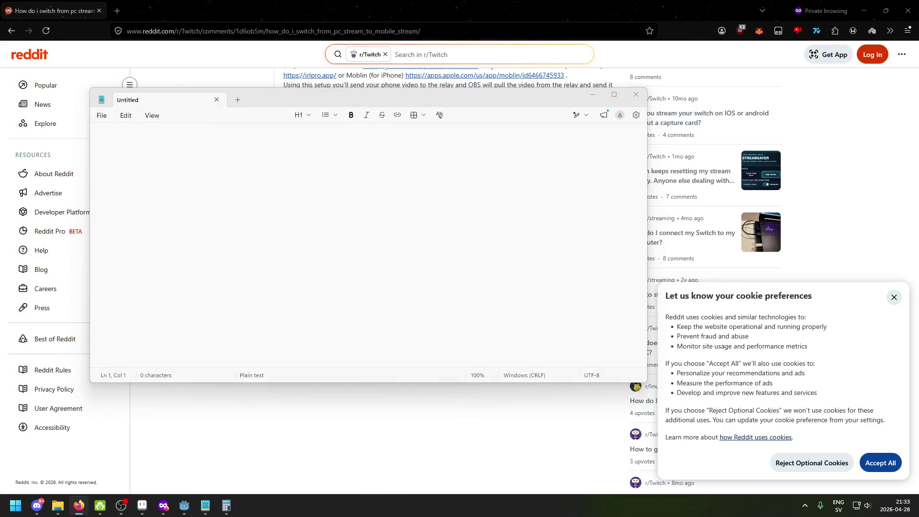
{"action": "left_click", "coordinate": [224, 140]}
{"action": "key", "text": "ctrl+v"}
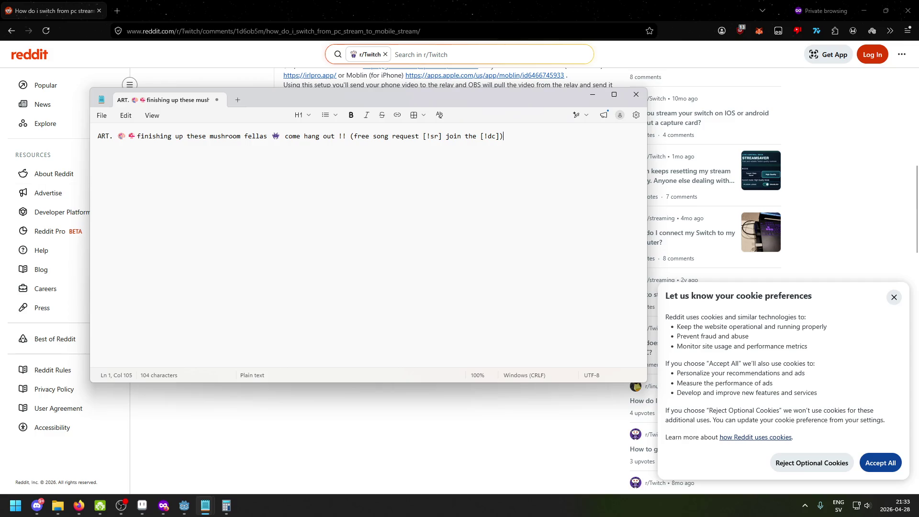